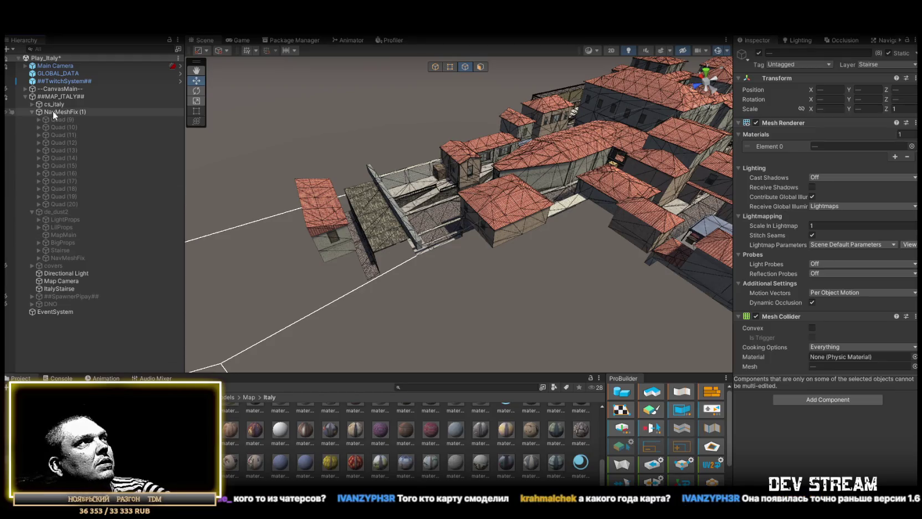
# Delete the de_dust2 object from the Hierarchy.
pyautogui.click(32, 212)
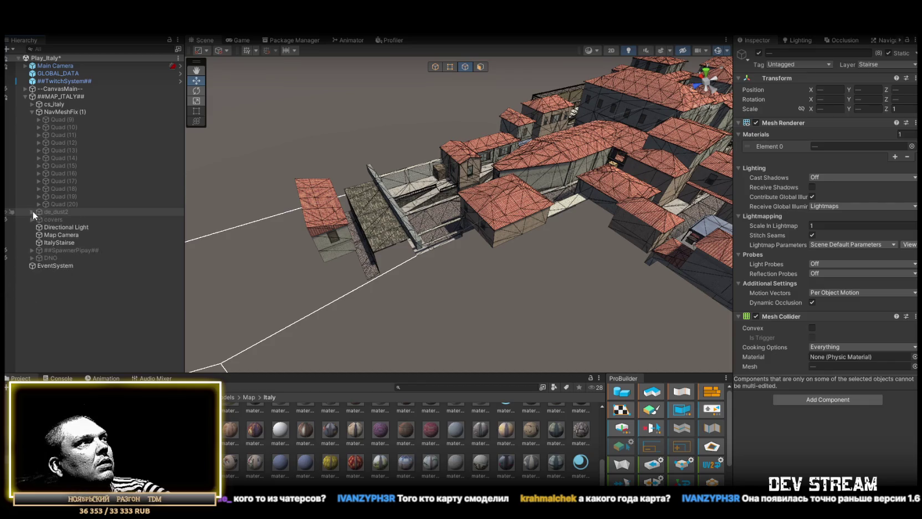
pyautogui.click(52, 213)
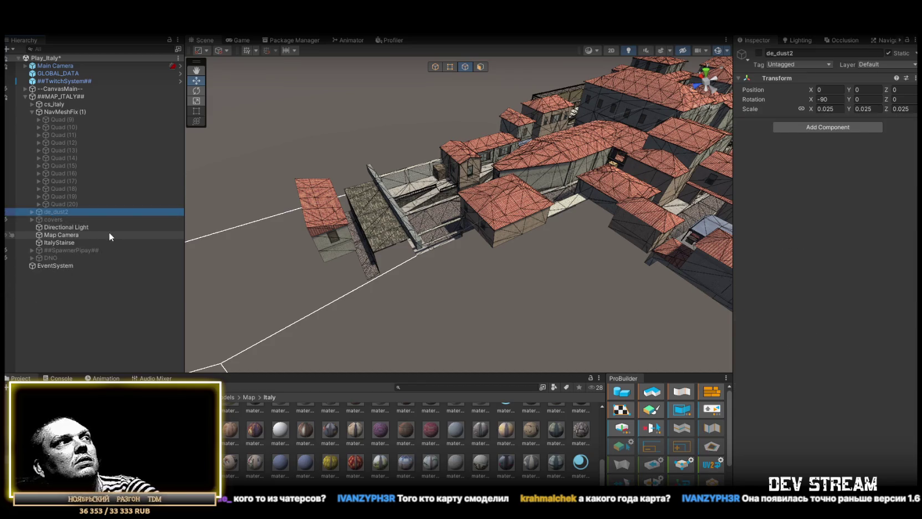
pyautogui.press('Delete')
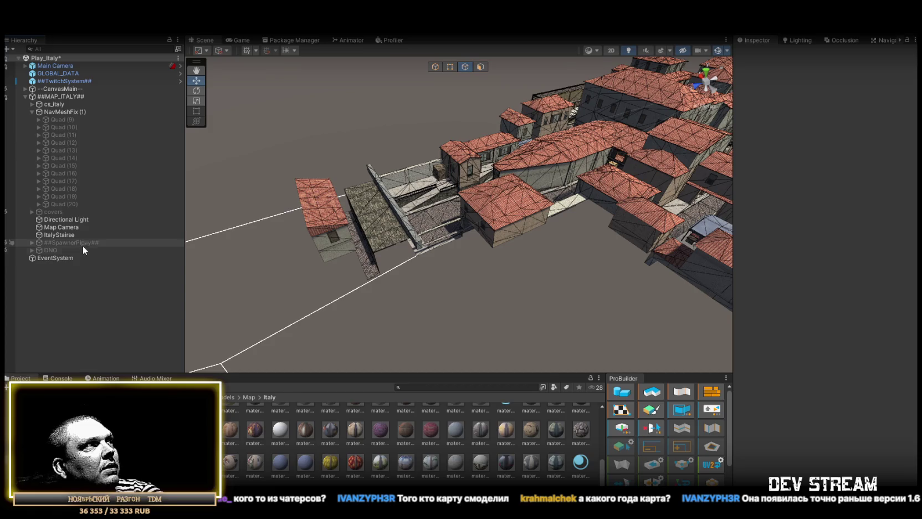
# Delete spawn points Dust2_sp (64) through Dust2_sp (0) from the ##SpawnerPipay## group.
pyautogui.click(32, 242)
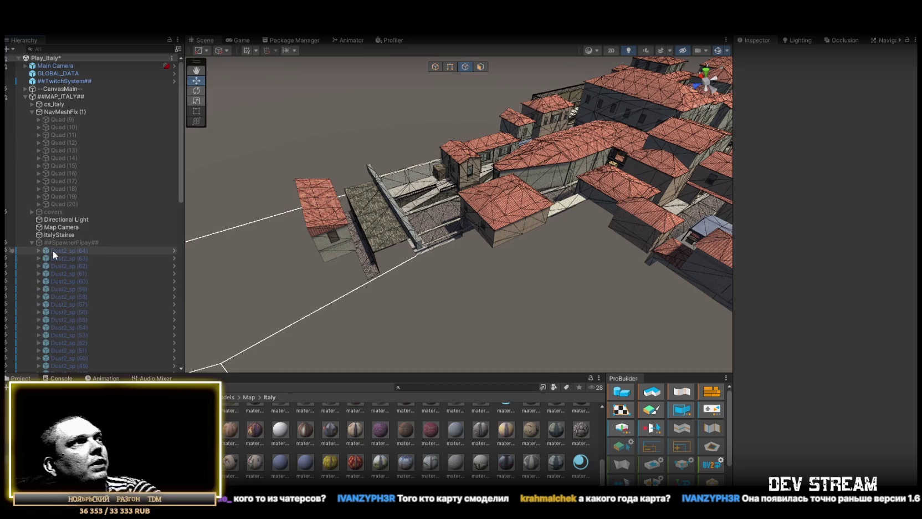
pyautogui.click(53, 250)
pyautogui.scroll(-10, 122, 280)
pyautogui.keyDown('shift'); pyautogui.click(68, 352); pyautogui.keyUp('shift')
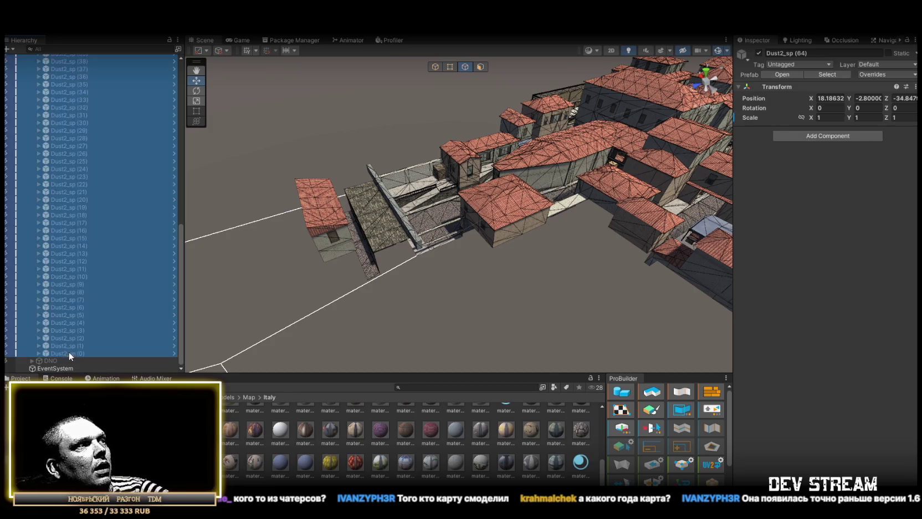
pyautogui.press('Delete')
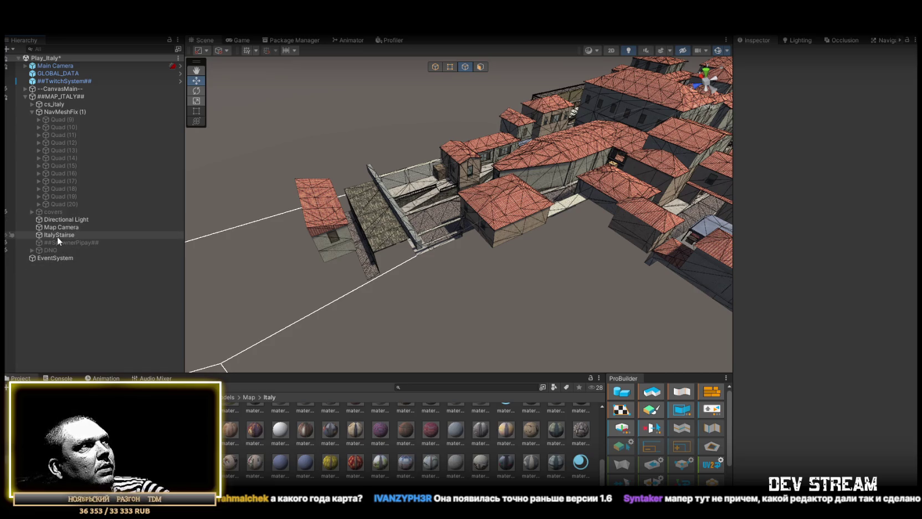
# Place ItalyStairse right after cs_italy and turn off its cast and receive shadows.
pyautogui.click(56, 235)
pyautogui.moveTo(55, 235); pyautogui.dragTo(55, 109)
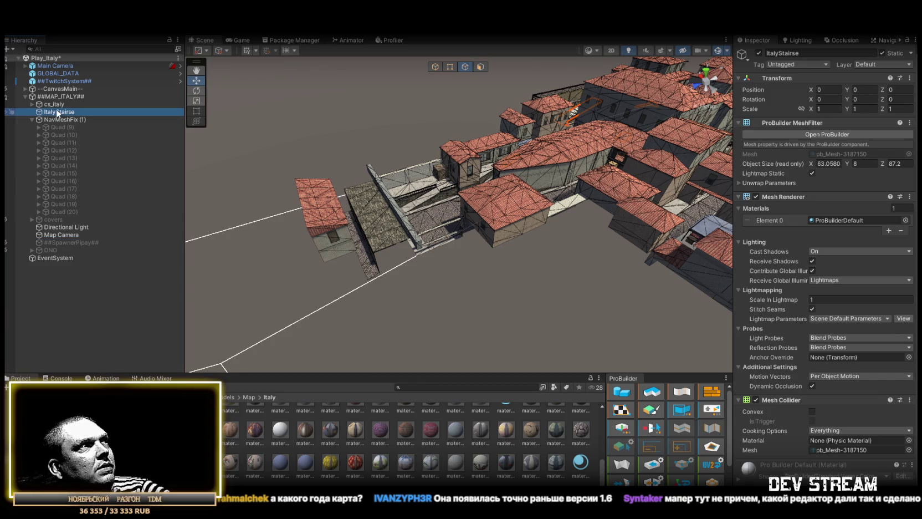
pyautogui.click(832, 251)
pyautogui.click(828, 271)
pyautogui.click(828, 280)
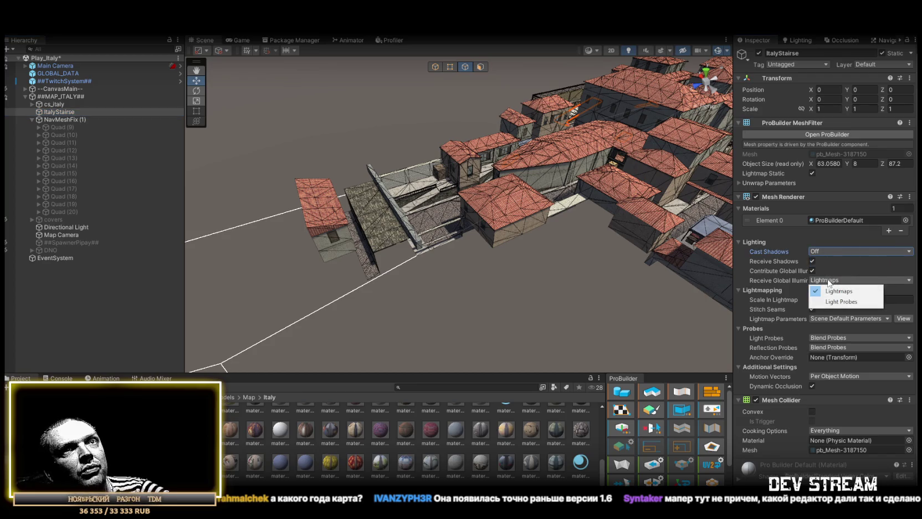
pyautogui.click(811, 261)
# Put ItalyStairse on layer 12: Stairse and frame it in view.
pyautogui.click(858, 63)
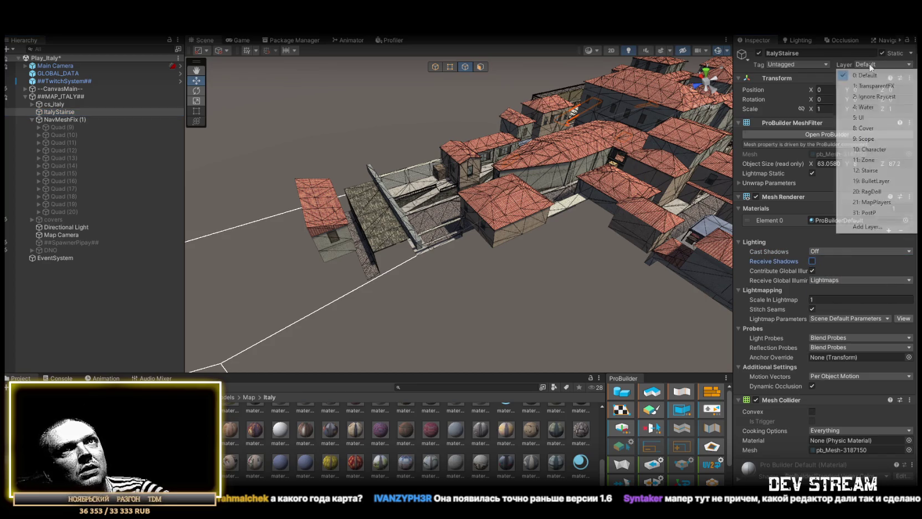
pyautogui.click(867, 170)
pyautogui.doubleClick(111, 112)
pyautogui.click(56, 127)
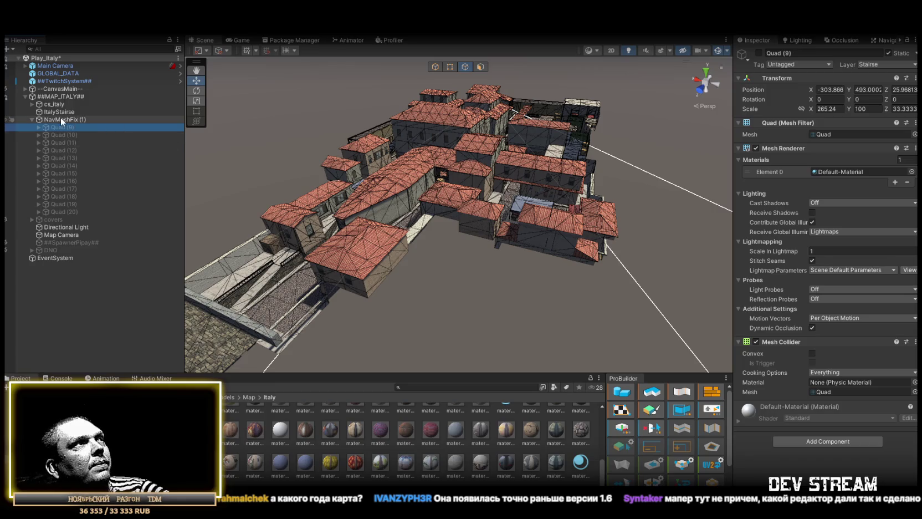
# Activate the twelve greyed-out quads, Quad (9) through Quad (20).
pyautogui.click(60, 117)
pyautogui.click(66, 127)
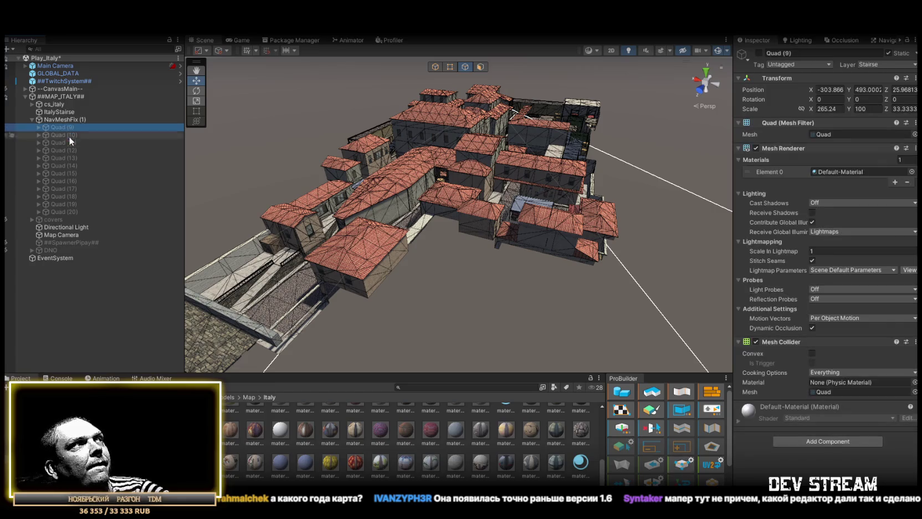
pyautogui.keyDown('shift'); pyautogui.click(73, 211); pyautogui.keyUp('shift')
pyautogui.click(759, 53)
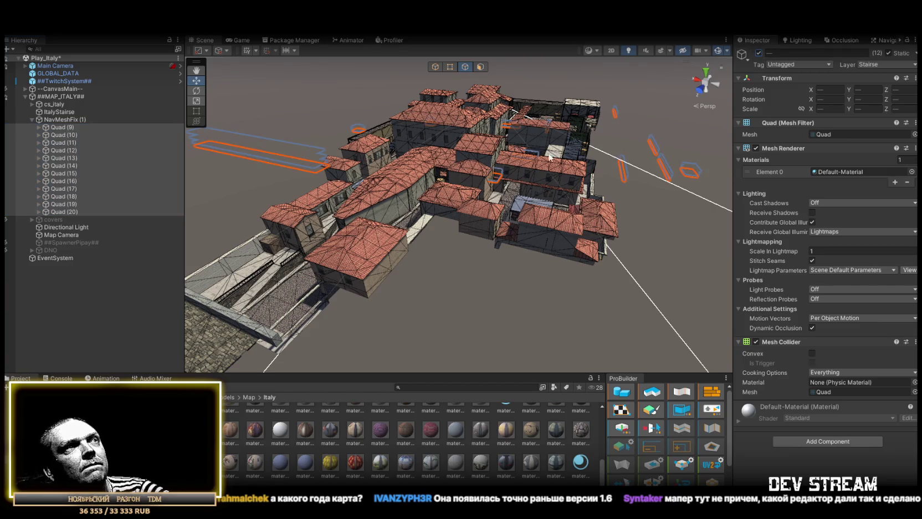
# Delete Quad (9) through Quad (19), leaving only Quad (20).
pyautogui.click(64, 134)
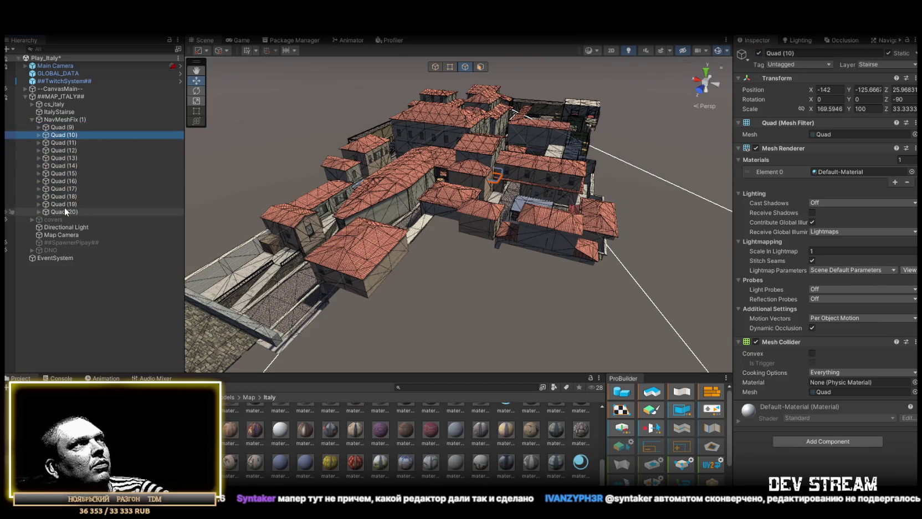
pyautogui.click(65, 206)
pyautogui.keyDown('shift'); pyautogui.click(73, 126); pyautogui.keyUp('shift')
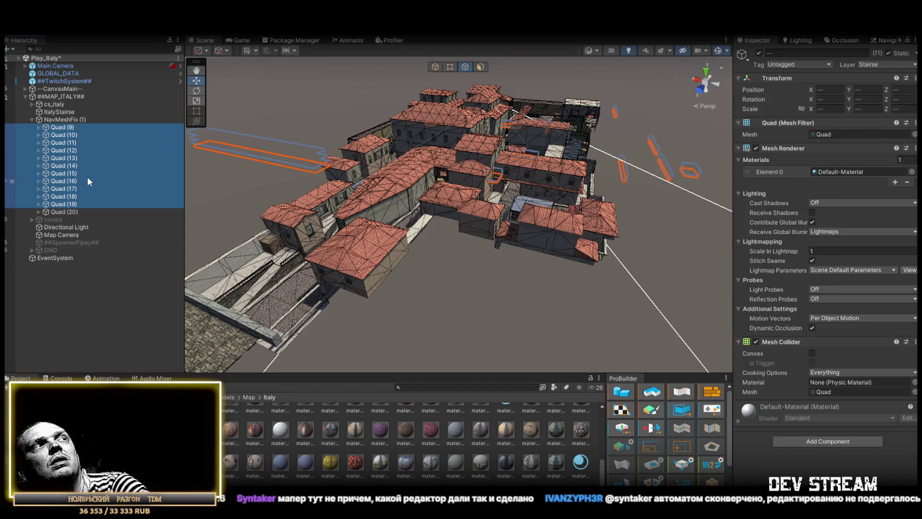
pyautogui.press('Delete')
# Select Quad (20), orbit toward it, and switch ProBuilder to Object mode.
pyautogui.click(67, 127)
pyautogui.moveTo(382, 136)
pyautogui.mouseDown()
pyautogui.moveTo(421, 128)
pyautogui.moveTo(428, 155)
pyautogui.moveTo(373, 170)
pyautogui.moveTo(563, 104)
pyautogui.moveTo(465, 291)
pyautogui.moveTo(464, 354)
pyautogui.moveTo(364, 286)
pyautogui.moveTo(380, 258)
pyautogui.moveTo(484, 232)
pyautogui.mouseUp()
pyautogui.click(435, 67)
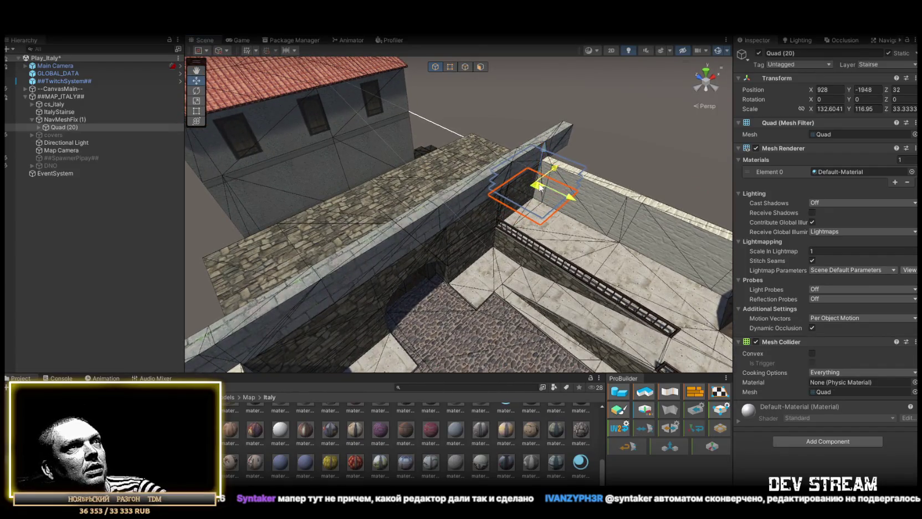
# Move Quad (20) to 962.8, -1846.9, -173.3 and scale it into a narrow strip along the railing.
pyautogui.moveTo(539, 187)
pyautogui.mouseDown()
pyautogui.moveTo(410, 225)
pyautogui.moveTo(557, 210)
pyautogui.mouseUp()
pyautogui.moveTo(557, 210)
pyautogui.mouseDown()
pyautogui.moveTo(582, 220)
pyautogui.moveTo(400, 227)
pyautogui.moveTo(521, 308)
pyautogui.moveTo(435, 290)
pyautogui.moveTo(499, 266)
pyautogui.moveTo(504, 255)
pyautogui.moveTo(449, 262)
pyautogui.moveTo(554, 153)
pyautogui.moveTo(558, 94)
pyautogui.moveTo(554, 117)
pyautogui.mouseUp()
pyautogui.press('r')
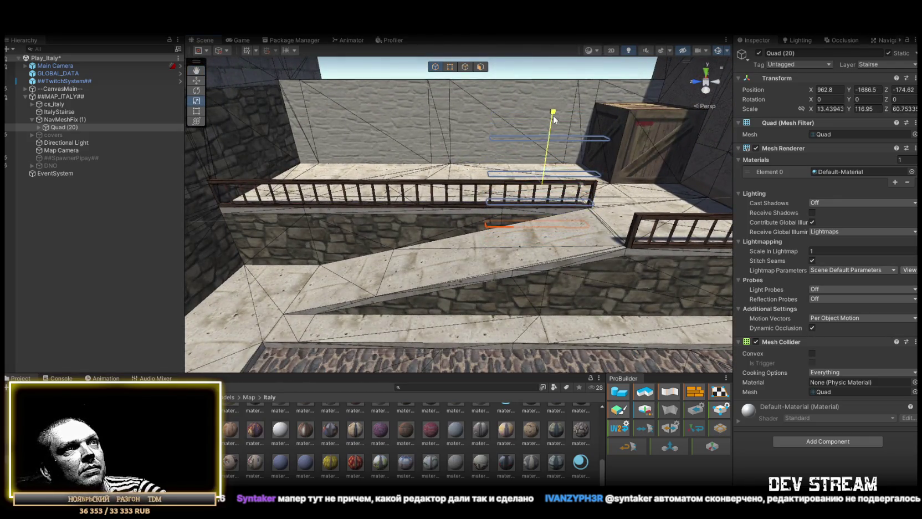
pyautogui.moveTo(535, 184)
pyautogui.mouseDown()
pyautogui.moveTo(381, 184)
pyautogui.moveTo(536, 194)
pyautogui.moveTo(350, 246)
pyautogui.moveTo(481, 313)
pyautogui.mouseUp()
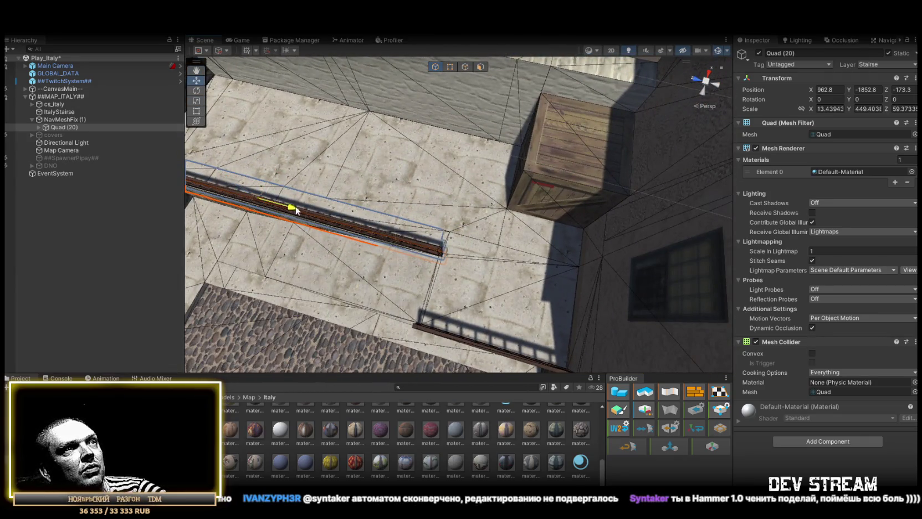
pyautogui.moveTo(293, 210); pyautogui.dragTo(398, 207)
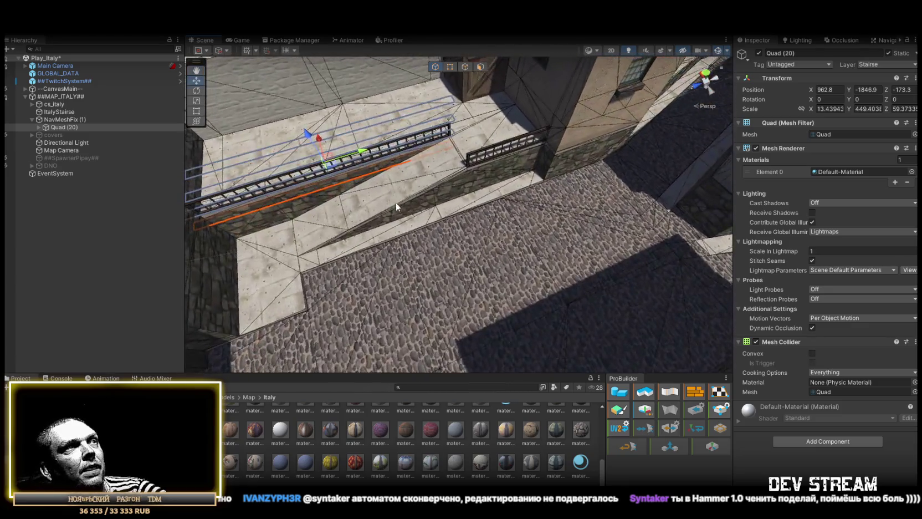
# Duplicate it as Quad (21) and vertex-snap the copy onto the stair slope.
pyautogui.hotkey('ctrl', 'd')
pyautogui.moveTo(335, 168)
pyautogui.mouseDown()
pyautogui.moveTo(366, 181)
pyautogui.moveTo(335, 271)
pyautogui.moveTo(321, 270)
pyautogui.moveTo(304, 258)
pyautogui.moveTo(483, 224)
pyautogui.moveTo(502, 265)
pyautogui.moveTo(424, 110)
pyautogui.mouseUp()
pyautogui.press('v')
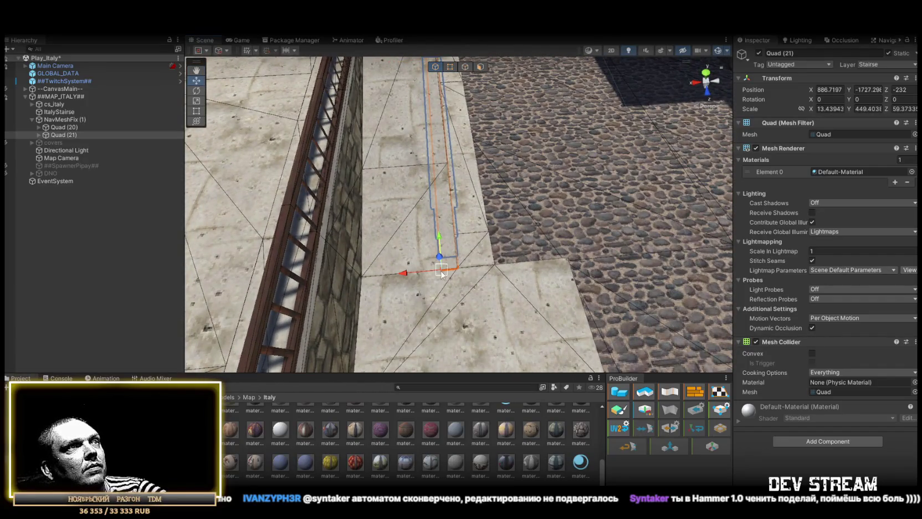
# Nudge Quad (21) sideways, then duplicate it as Quad (22) beside the wooden ramp.
pyautogui.moveTo(441, 271)
pyautogui.mouseDown()
pyautogui.moveTo(308, 225)
pyautogui.moveTo(265, 266)
pyautogui.moveTo(189, 226)
pyautogui.moveTo(50, 244)
pyautogui.moveTo(455, 227)
pyautogui.moveTo(444, 209)
pyautogui.moveTo(346, 226)
pyautogui.moveTo(288, 220)
pyautogui.moveTo(286, 208)
pyautogui.moveTo(311, 191)
pyautogui.moveTo(496, 218)
pyautogui.moveTo(470, 243)
pyautogui.moveTo(420, 213)
pyautogui.moveTo(454, 233)
pyautogui.moveTo(613, 191)
pyautogui.moveTo(671, 222)
pyautogui.moveTo(432, 210)
pyautogui.moveTo(345, 218)
pyautogui.moveTo(468, 243)
pyautogui.moveTo(734, 247)
pyautogui.moveTo(526, 132)
pyautogui.mouseUp()
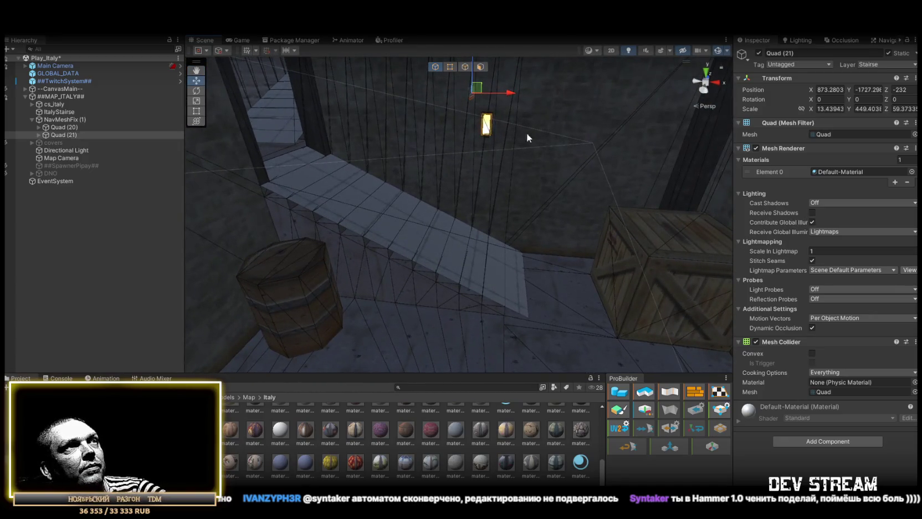
pyautogui.hotkey('ctrl', 'd')
pyautogui.moveTo(473, 106)
pyautogui.mouseDown()
pyautogui.moveTo(493, 303)
pyautogui.moveTo(520, 324)
pyautogui.mouseUp()
pyautogui.moveTo(521, 324)
pyautogui.mouseDown()
pyautogui.moveTo(528, 285)
pyautogui.moveTo(483, 302)
pyautogui.mouseUp()
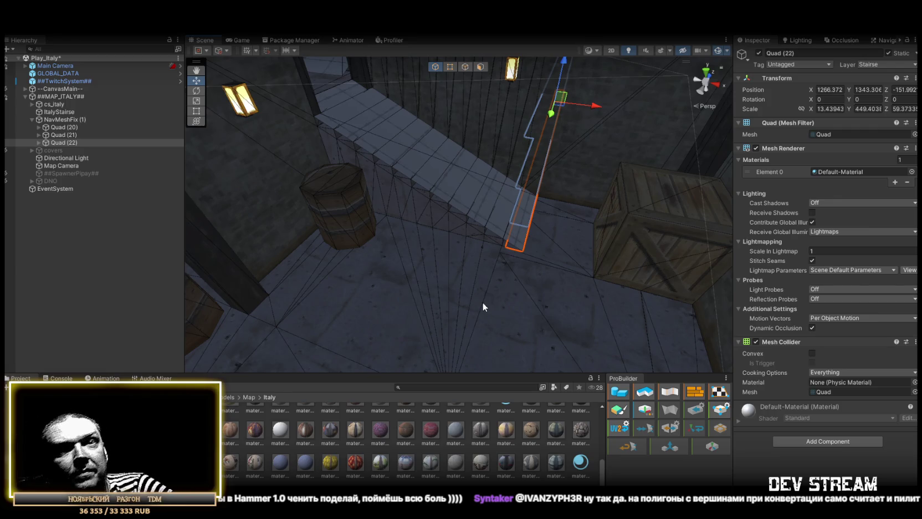
# Rotate Quad (22) to Z -90 and shorten it to about half along the stairs.
pyautogui.moveTo(481, 181)
pyautogui.mouseDown()
pyautogui.moveTo(598, 160)
pyautogui.moveTo(713, 158)
pyautogui.mouseUp()
pyautogui.press('e')
pyautogui.press('r')
pyautogui.moveTo(609, 144)
pyautogui.mouseDown()
pyautogui.moveTo(496, 176)
pyautogui.moveTo(443, 244)
pyautogui.mouseUp()
pyautogui.press('w')
pyautogui.press('f')
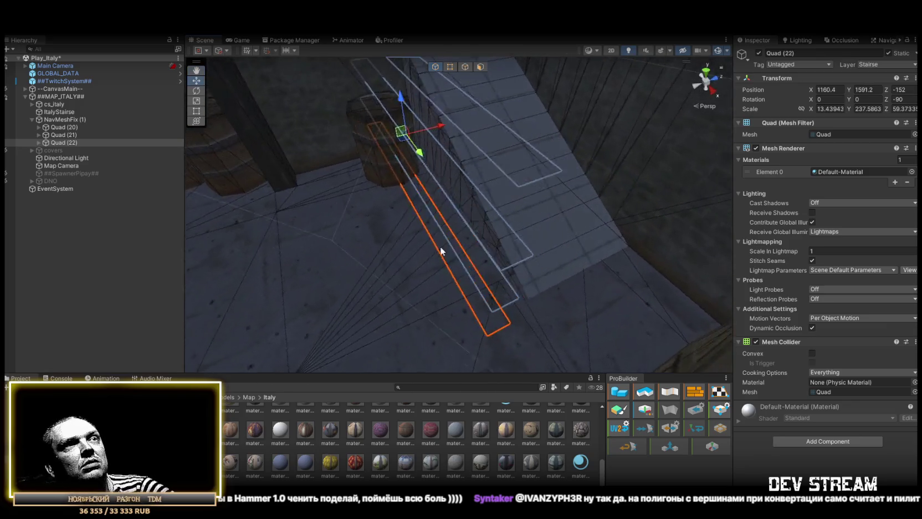
pyautogui.moveTo(496, 325)
pyautogui.mouseDown()
pyautogui.moveTo(493, 308)
pyautogui.moveTo(545, 267)
pyautogui.moveTo(586, 275)
pyautogui.moveTo(604, 259)
pyautogui.moveTo(428, 282)
pyautogui.moveTo(485, 241)
pyautogui.moveTo(401, 241)
pyautogui.moveTo(358, 195)
pyautogui.moveTo(411, 253)
pyautogui.moveTo(687, 262)
pyautogui.moveTo(535, 227)
pyautogui.mouseUp()
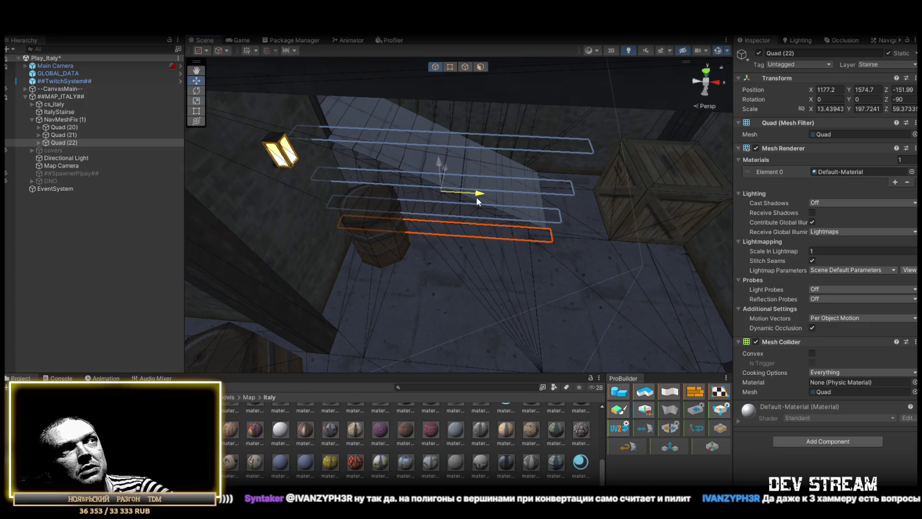
pyautogui.moveTo(480, 202); pyautogui.dragTo(487, 201)
pyautogui.moveTo(579, 239)
pyautogui.mouseDown()
pyautogui.moveTo(510, 232)
pyautogui.moveTo(430, 270)
pyautogui.moveTo(270, 256)
pyautogui.moveTo(362, 257)
pyautogui.mouseUp()
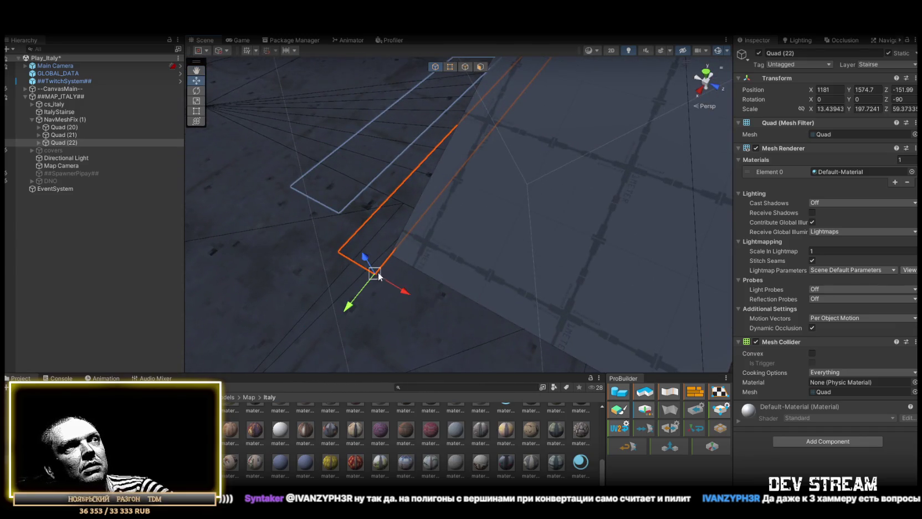
pyautogui.press('f')
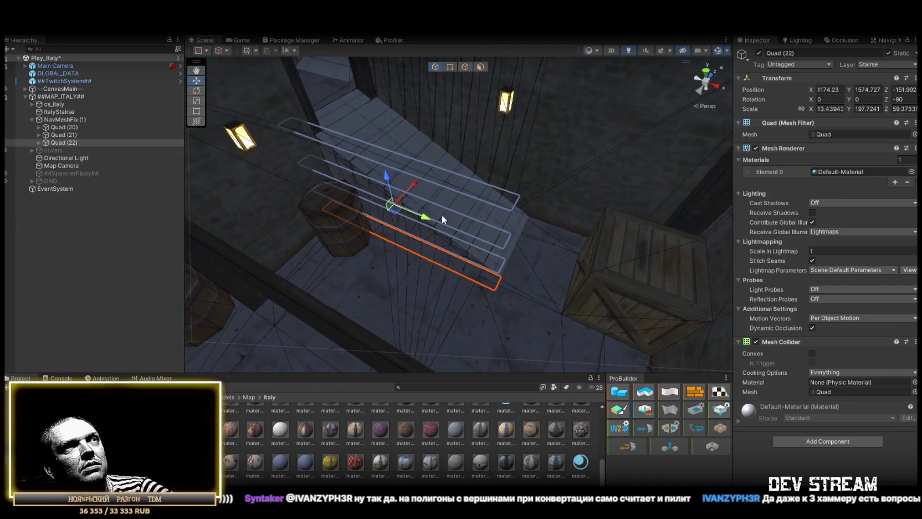
pyautogui.moveTo(429, 221)
pyautogui.mouseDown()
pyautogui.moveTo(380, 220)
pyautogui.moveTo(636, 240)
pyautogui.moveTo(573, 248)
pyautogui.moveTo(539, 237)
pyautogui.moveTo(608, 204)
pyautogui.mouseUp()
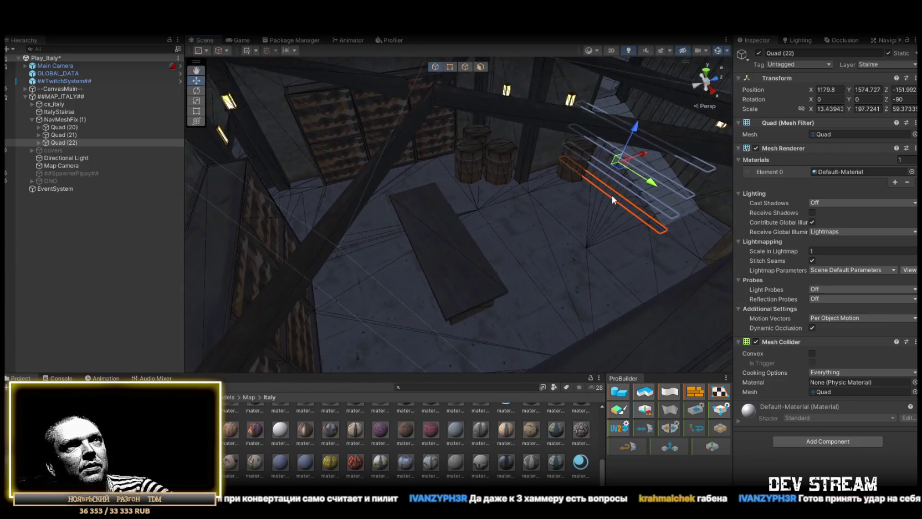
# Duplicate it as Quad (23) over the table and widen its X scale to 81.37671.
pyautogui.hotkey('ctrl', 'd')
pyautogui.moveTo(652, 182)
pyautogui.mouseDown()
pyautogui.moveTo(515, 242)
pyautogui.moveTo(465, 222)
pyautogui.moveTo(460, 206)
pyautogui.moveTo(538, 209)
pyautogui.moveTo(485, 204)
pyautogui.mouseUp()
pyautogui.press('r')
pyautogui.press('w')
pyautogui.press('r')
pyautogui.moveTo(470, 261)
pyautogui.mouseDown()
pyautogui.moveTo(485, 185)
pyautogui.moveTo(507, 191)
pyautogui.mouseUp()
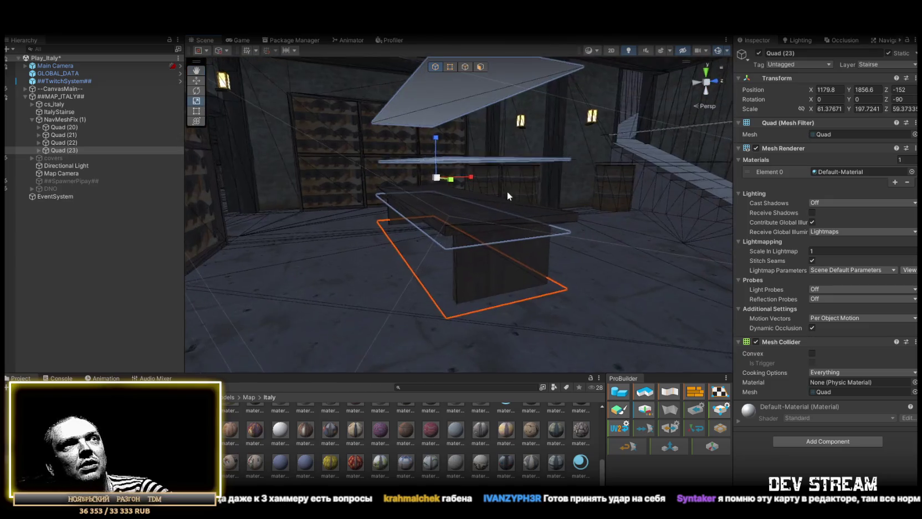
# Shrink Quad (23) to about half its depth over the table.
pyautogui.moveTo(442, 144); pyautogui.dragTo(433, 166)
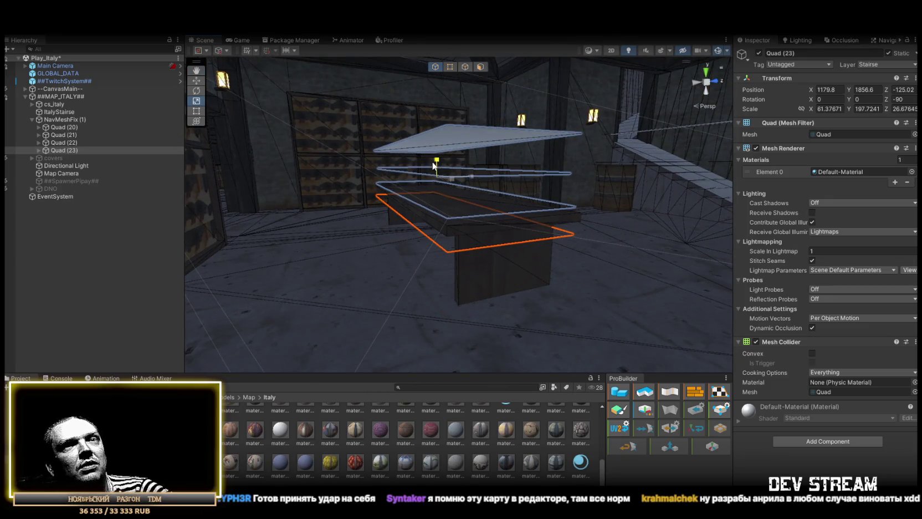
pyautogui.moveTo(529, 321); pyautogui.dragTo(510, 361)
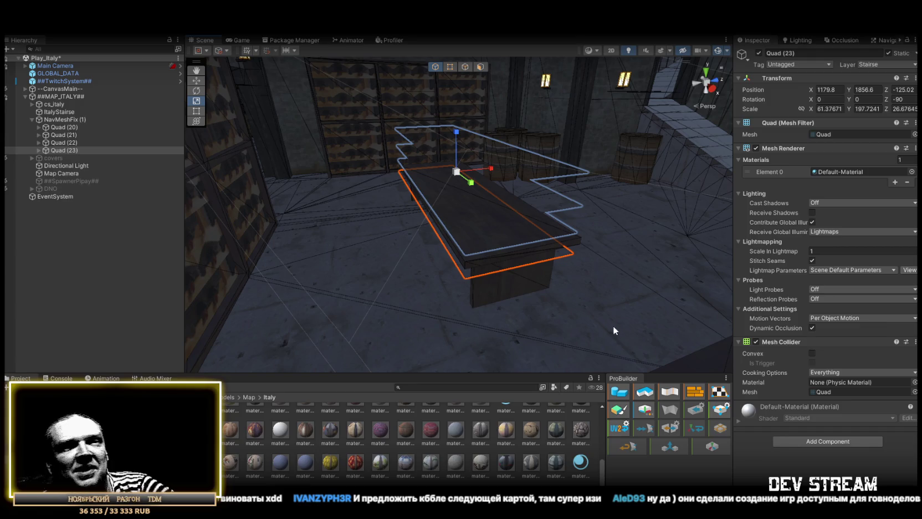
pyautogui.moveTo(588, 316)
pyautogui.mouseDown()
pyautogui.moveTo(591, 272)
pyautogui.moveTo(527, 226)
pyautogui.moveTo(690, 252)
pyautogui.moveTo(669, 268)
pyautogui.moveTo(677, 226)
pyautogui.moveTo(535, 219)
pyautogui.moveTo(509, 232)
pyautogui.moveTo(482, 220)
pyautogui.moveTo(537, 200)
pyautogui.moveTo(439, 199)
pyautogui.moveTo(575, 183)
pyautogui.moveTo(603, 226)
pyautogui.moveTo(602, 278)
pyautogui.moveTo(685, 267)
pyautogui.moveTo(637, 299)
pyautogui.moveTo(423, 330)
pyautogui.moveTo(494, 222)
pyautogui.moveTo(470, 233)
pyautogui.moveTo(567, 136)
pyautogui.moveTo(413, 199)
pyautogui.moveTo(363, 241)
pyautogui.mouseUp()
# Duplicate it as Quad (24) and rotate it to Z -180 in the stairwell.
pyautogui.hotkey('ctrl', 'd')
pyautogui.press('f')
pyautogui.press('e')
pyautogui.moveTo(431, 224)
pyautogui.mouseDown()
pyautogui.moveTo(524, 214)
pyautogui.moveTo(385, 202)
pyautogui.moveTo(489, 200)
pyautogui.moveTo(469, 152)
pyautogui.moveTo(465, 166)
pyautogui.moveTo(283, 168)
pyautogui.moveTo(331, 144)
pyautogui.moveTo(320, 138)
pyautogui.mouseUp()
pyautogui.press('w')
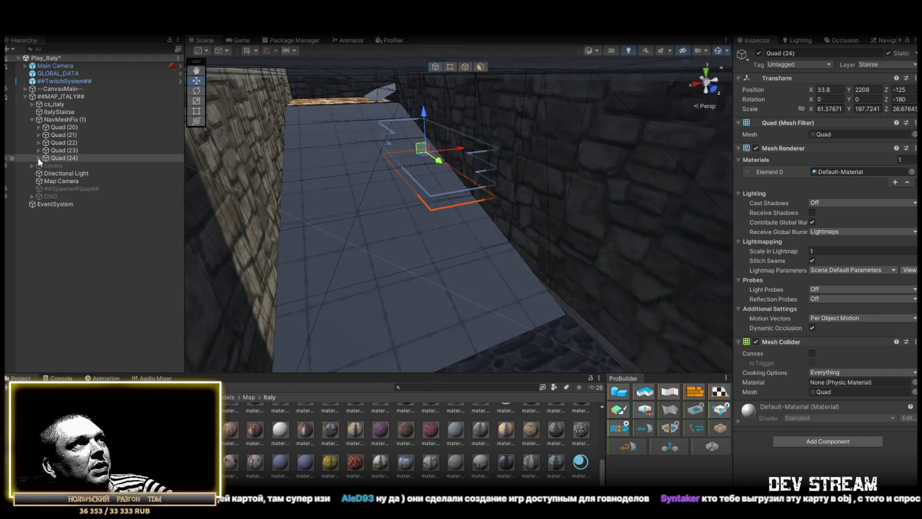
# Duplicate Quad (10)–(12) under Quad (24) as Quad (13)–(15) and raise them up the stairs.
pyautogui.click(39, 158)
pyautogui.click(76, 165)
pyautogui.keyDown('shift'); pyautogui.click(73, 182); pyautogui.keyUp('shift')
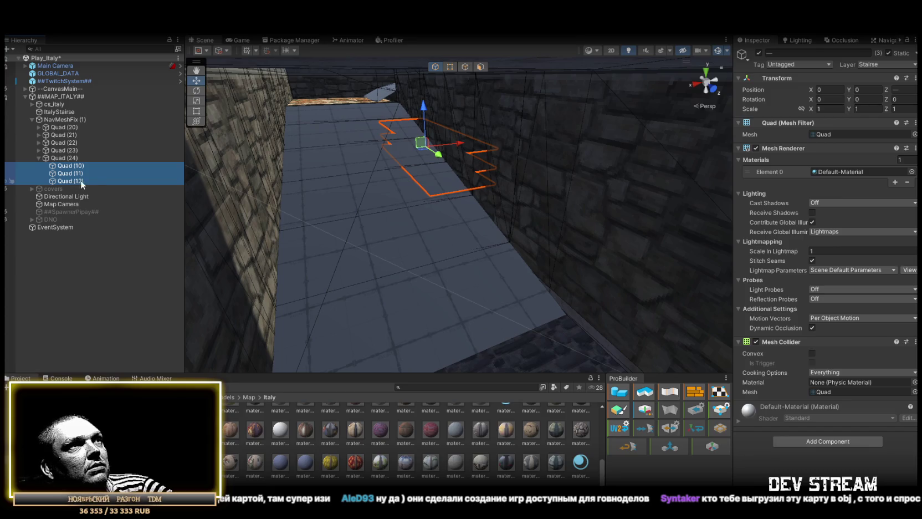
pyautogui.hotkey('ctrl', 'd')
pyautogui.moveTo(423, 100); pyautogui.dragTo(425, 58)
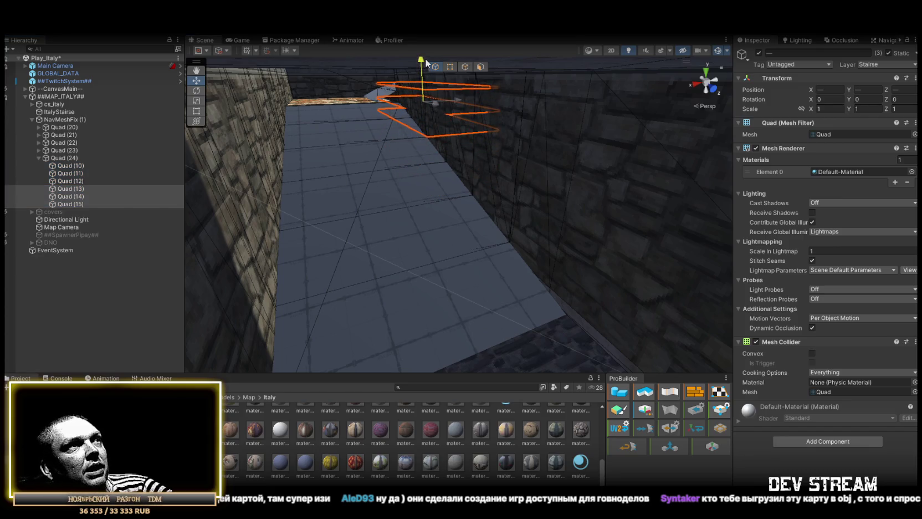
# Narrow Quad (24) slightly along X and stretch it taller along Y in the stair shaft.
pyautogui.click(63, 158)
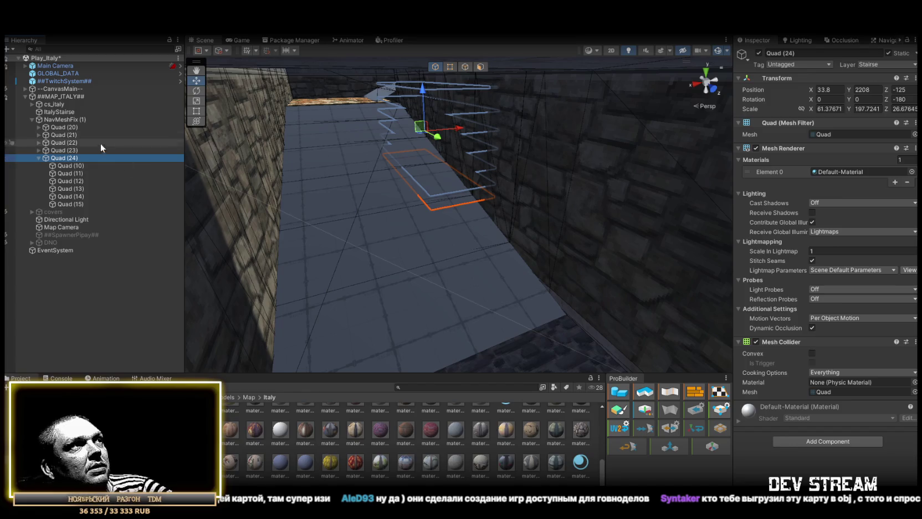
pyautogui.moveTo(476, 167); pyautogui.dragTo(488, 166)
pyautogui.press('f')
pyautogui.press('r')
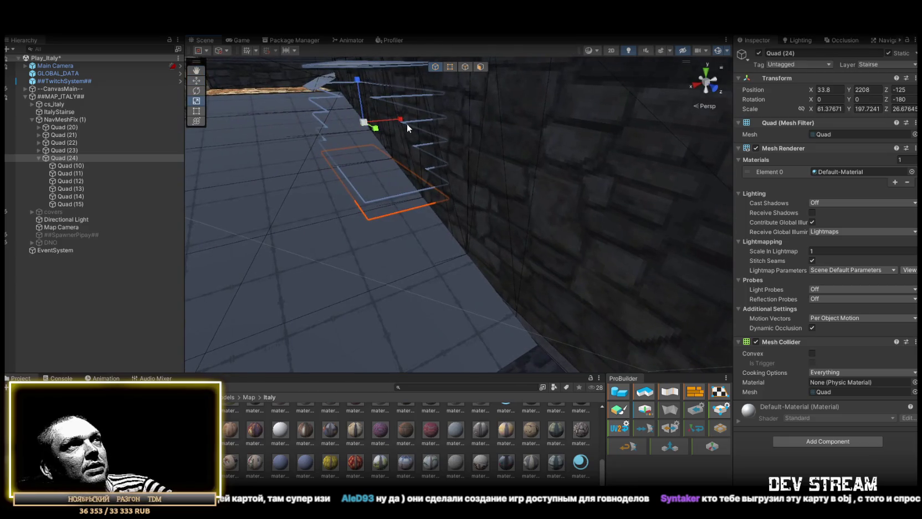
pyautogui.moveTo(376, 122)
pyautogui.mouseDown()
pyautogui.moveTo(472, 206)
pyautogui.moveTo(602, 220)
pyautogui.moveTo(446, 201)
pyautogui.moveTo(432, 220)
pyautogui.moveTo(422, 181)
pyautogui.moveTo(344, 124)
pyautogui.mouseUp()
pyautogui.moveTo(377, 160)
pyautogui.mouseDown()
pyautogui.moveTo(483, 284)
pyautogui.moveTo(421, 206)
pyautogui.moveTo(663, 228)
pyautogui.moveTo(610, 211)
pyautogui.moveTo(597, 196)
pyautogui.moveTo(649, 197)
pyautogui.moveTo(576, 194)
pyautogui.moveTo(587, 199)
pyautogui.moveTo(499, 244)
pyautogui.mouseUp()
pyautogui.press('w')
pyautogui.scroll(5, 499, 242)
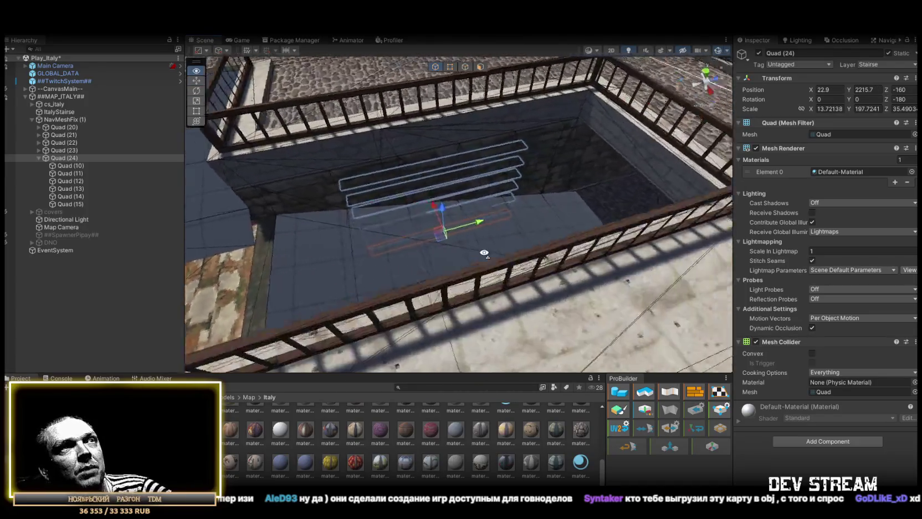
pyautogui.press('r')
pyautogui.moveTo(464, 258)
pyautogui.mouseDown()
pyautogui.moveTo(497, 256)
pyautogui.moveTo(438, 251)
pyautogui.moveTo(625, 235)
pyautogui.mouseUp()
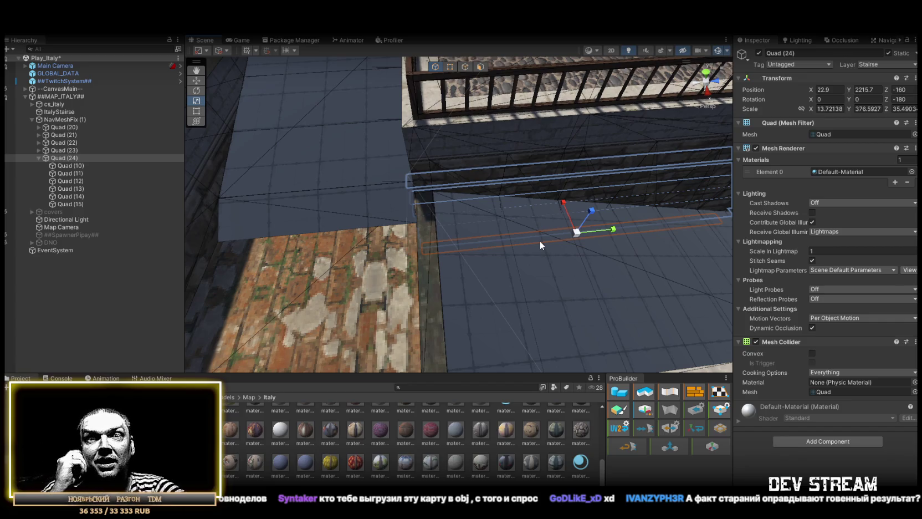
# Slide Quad (24) along X and Z so it sits against the shaft wall.
pyautogui.moveTo(540, 240); pyautogui.dragTo(687, 201)
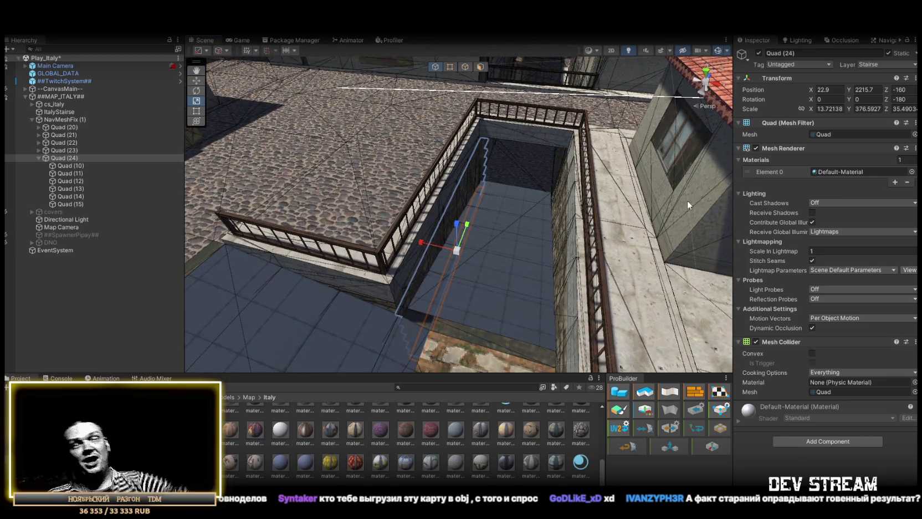
pyautogui.moveTo(687, 200)
pyautogui.mouseDown()
pyautogui.moveTo(713, 168)
pyautogui.moveTo(545, 149)
pyautogui.moveTo(475, 235)
pyautogui.mouseUp()
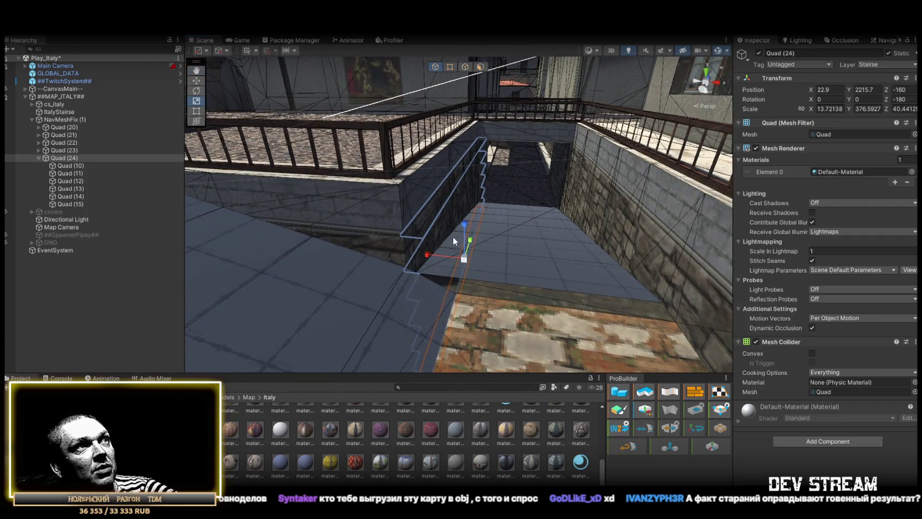
pyautogui.press('f')
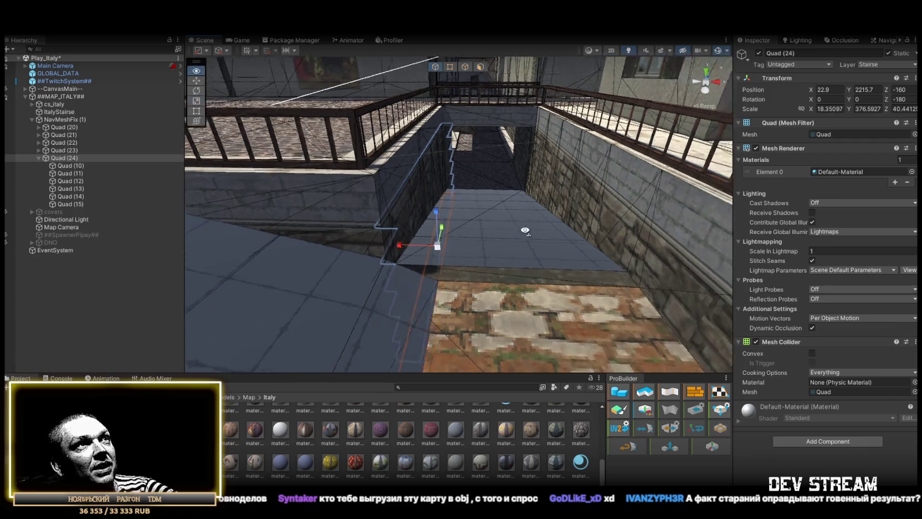
pyautogui.press('w')
pyautogui.moveTo(406, 252); pyautogui.dragTo(403, 253)
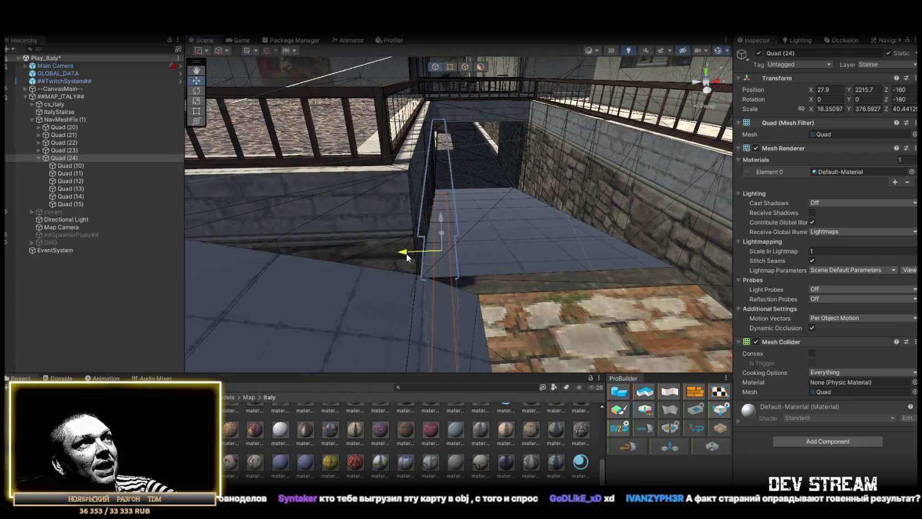
pyautogui.moveTo(557, 205); pyautogui.dragTo(360, 205)
pyautogui.moveTo(174, 214)
pyautogui.mouseDown()
pyautogui.moveTo(268, 199)
pyautogui.moveTo(241, 231)
pyautogui.moveTo(536, 282)
pyautogui.mouseUp()
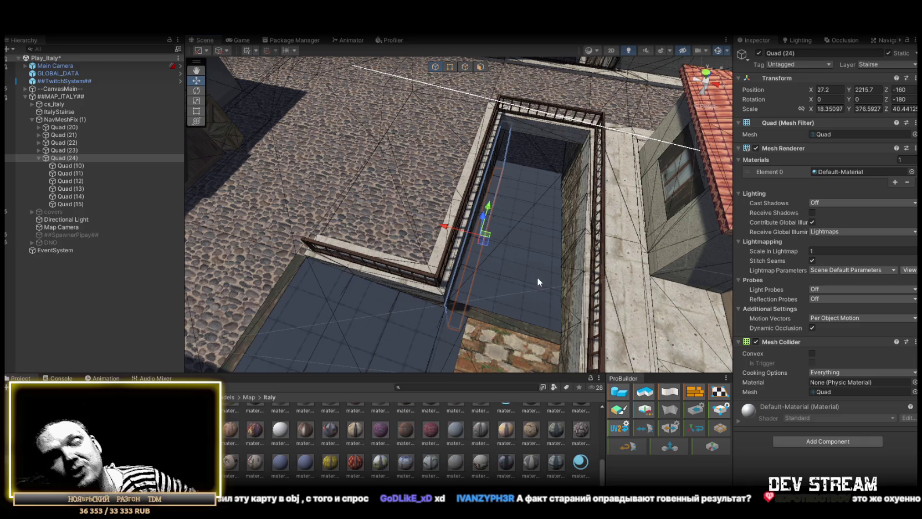
pyautogui.moveTo(542, 240)
pyautogui.mouseDown()
pyautogui.moveTo(557, 242)
pyautogui.moveTo(502, 164)
pyautogui.moveTo(498, 183)
pyautogui.mouseUp()
pyautogui.moveTo(491, 238)
pyautogui.mouseDown()
pyautogui.moveTo(491, 210)
pyautogui.moveTo(410, 190)
pyautogui.moveTo(476, 233)
pyautogui.moveTo(490, 257)
pyautogui.moveTo(631, 260)
pyautogui.moveTo(529, 218)
pyautogui.moveTo(538, 225)
pyautogui.mouseUp()
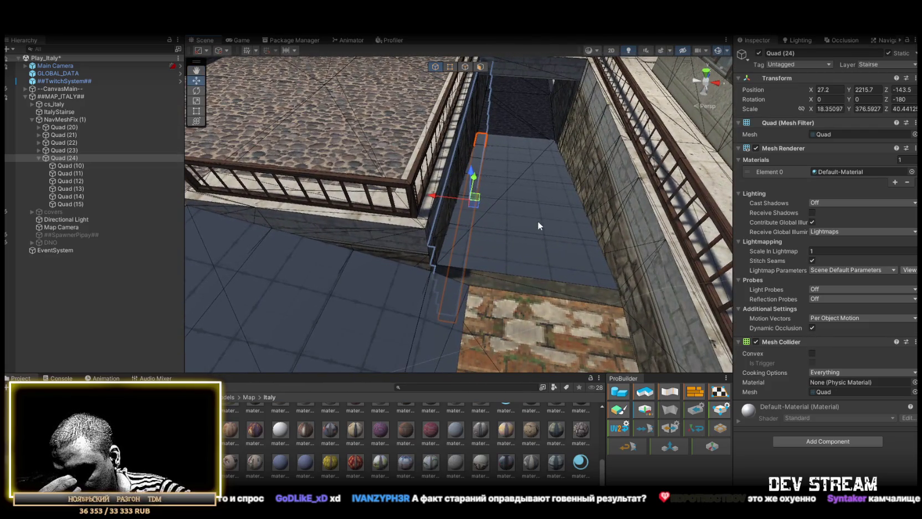
pyautogui.moveTo(536, 220)
pyautogui.mouseDown()
pyautogui.moveTo(469, 165)
pyautogui.moveTo(457, 197)
pyautogui.moveTo(612, 203)
pyautogui.moveTo(584, 267)
pyautogui.mouseUp()
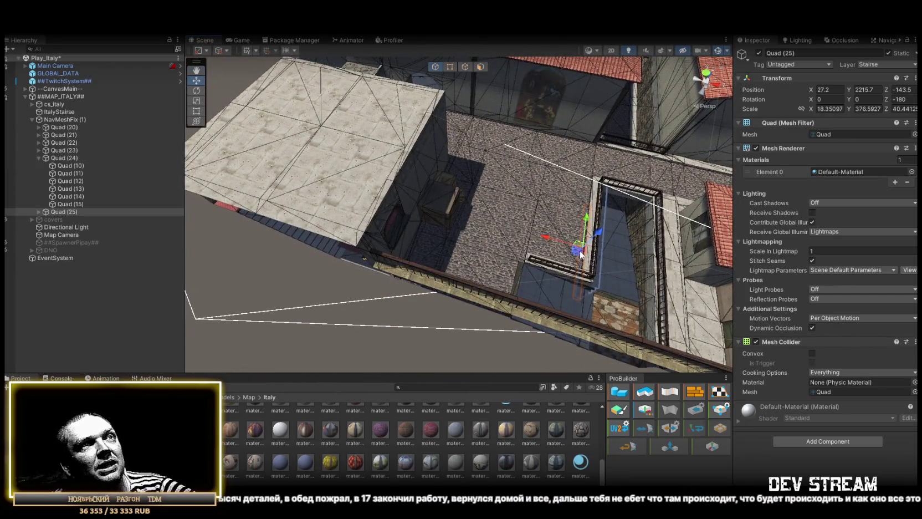
# Move Quad (25) to -868.8, 2462.8, 0 on the other staircase, rotate to Z -90, and shorten along Z.
pyautogui.moveTo(384, 208)
pyautogui.mouseDown()
pyautogui.moveTo(391, 205)
pyautogui.moveTo(293, 137)
pyautogui.moveTo(406, 252)
pyautogui.mouseUp()
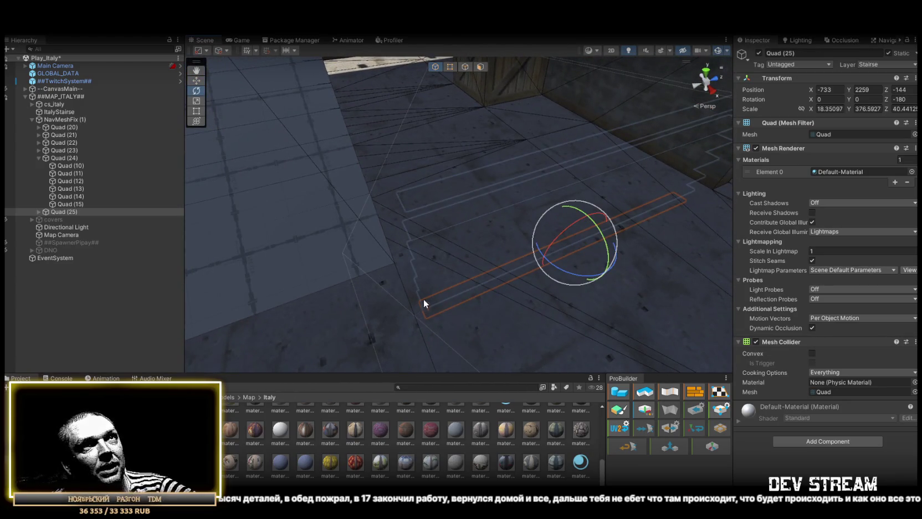
pyautogui.moveTo(573, 270); pyautogui.dragTo(432, 287)
pyautogui.press('f')
pyautogui.press('w')
pyautogui.moveTo(615, 286)
pyautogui.mouseDown()
pyautogui.moveTo(354, 264)
pyautogui.moveTo(317, 165)
pyautogui.moveTo(412, 187)
pyautogui.mouseUp()
pyautogui.moveTo(392, 230)
pyautogui.mouseDown()
pyautogui.moveTo(171, 220)
pyautogui.moveTo(523, 213)
pyautogui.mouseUp()
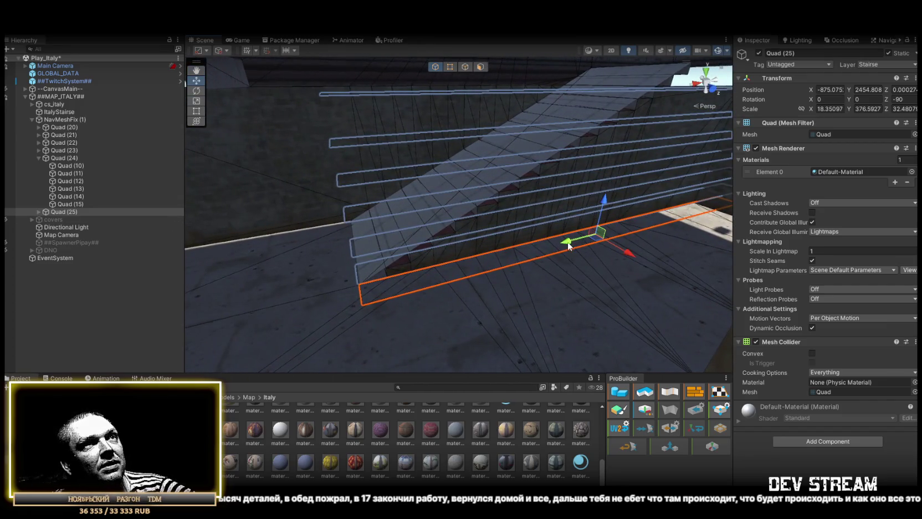
pyautogui.moveTo(561, 246)
pyautogui.mouseDown()
pyautogui.moveTo(457, 294)
pyautogui.moveTo(515, 221)
pyautogui.moveTo(551, 251)
pyautogui.moveTo(487, 214)
pyautogui.moveTo(470, 216)
pyautogui.moveTo(473, 238)
pyautogui.moveTo(513, 220)
pyautogui.moveTo(226, 226)
pyautogui.moveTo(249, 247)
pyautogui.moveTo(426, 253)
pyautogui.moveTo(493, 244)
pyautogui.moveTo(531, 226)
pyautogui.moveTo(164, 175)
pyautogui.moveTo(146, 189)
pyautogui.moveTo(86, 190)
pyautogui.moveTo(264, 259)
pyautogui.moveTo(299, 262)
pyautogui.moveTo(286, 284)
pyautogui.moveTo(294, 274)
pyautogui.moveTo(380, 249)
pyautogui.moveTo(420, 255)
pyautogui.moveTo(320, 285)
pyautogui.moveTo(448, 289)
pyautogui.mouseUp()
pyautogui.press('r')
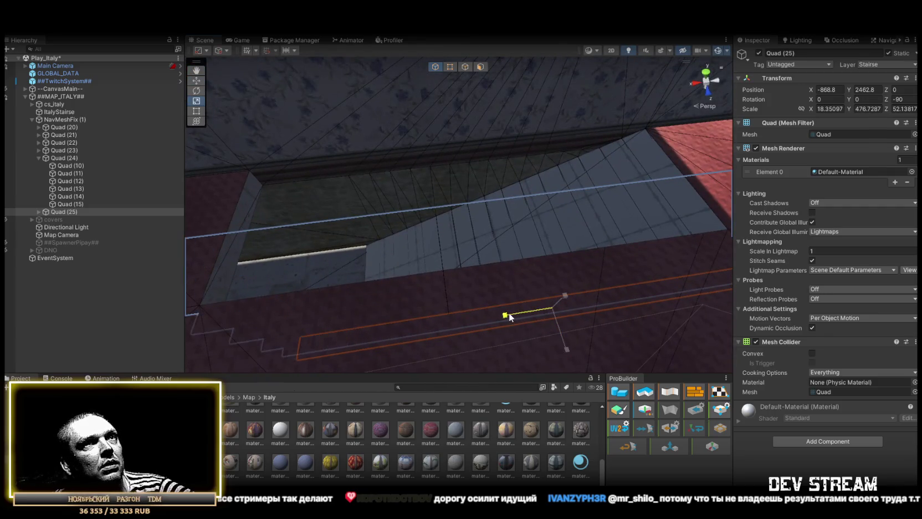
# Trim Quad (25)'s Y scale to 289.2831 so it lies along the alley floor.
pyautogui.moveTo(508, 314)
pyautogui.mouseDown()
pyautogui.moveTo(528, 320)
pyautogui.moveTo(524, 288)
pyautogui.moveTo(517, 308)
pyautogui.mouseUp()
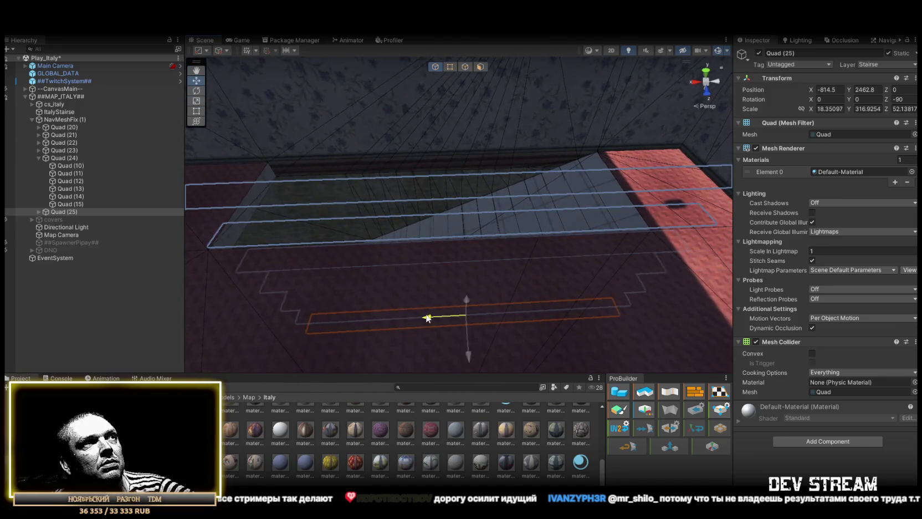
pyautogui.moveTo(432, 318)
pyautogui.mouseDown()
pyautogui.moveTo(335, 319)
pyautogui.moveTo(357, 302)
pyautogui.moveTo(468, 302)
pyautogui.moveTo(442, 303)
pyautogui.moveTo(493, 274)
pyautogui.moveTo(451, 279)
pyautogui.moveTo(368, 242)
pyautogui.mouseUp()
pyautogui.press('r')
pyautogui.press('w')
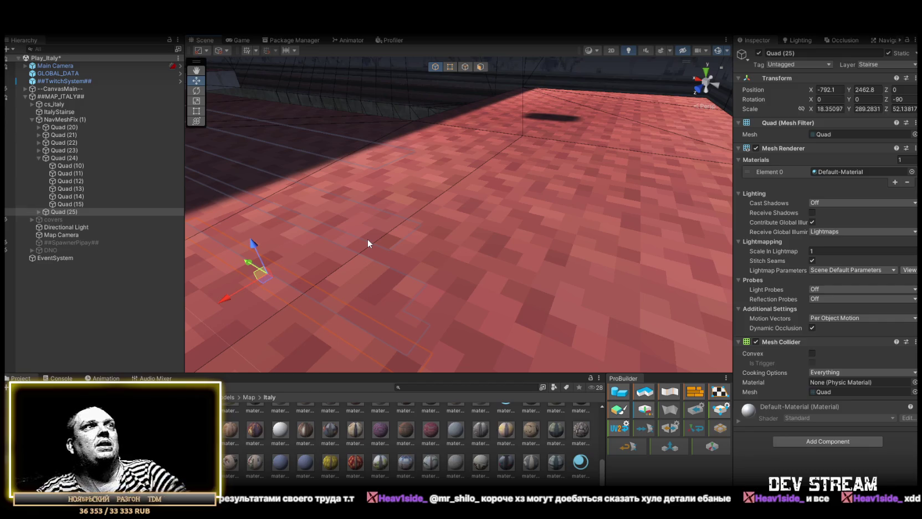
pyautogui.moveTo(533, 249)
pyautogui.mouseDown()
pyautogui.moveTo(305, 177)
pyautogui.moveTo(343, 206)
pyautogui.moveTo(350, 189)
pyautogui.moveTo(388, 222)
pyautogui.moveTo(510, 243)
pyautogui.moveTo(410, 258)
pyautogui.moveTo(542, 239)
pyautogui.moveTo(481, 226)
pyautogui.moveTo(481, 208)
pyautogui.moveTo(444, 227)
pyautogui.moveTo(493, 247)
pyautogui.moveTo(630, 271)
pyautogui.moveTo(565, 255)
pyautogui.moveTo(597, 229)
pyautogui.moveTo(438, 220)
pyautogui.moveTo(538, 212)
pyautogui.mouseUp()
pyautogui.moveTo(509, 203); pyautogui.dragTo(432, 239)
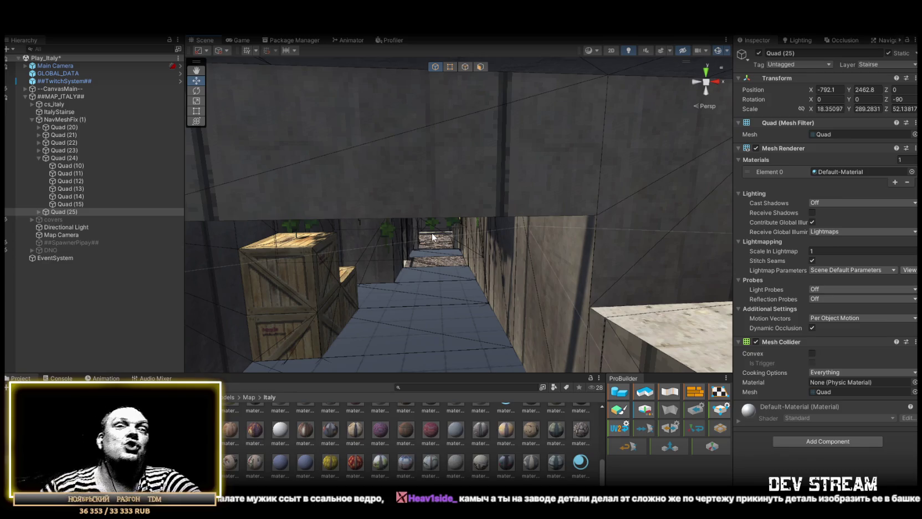
pyautogui.press('w')
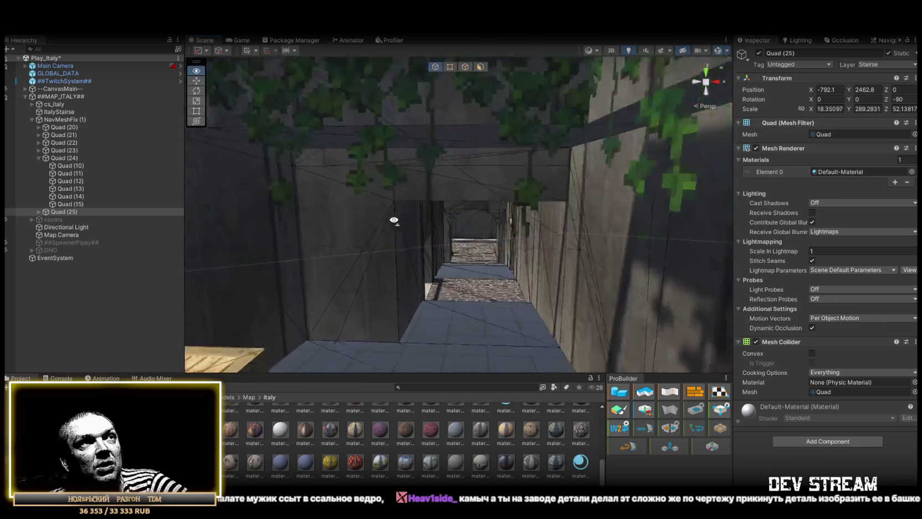
pyautogui.press('w')
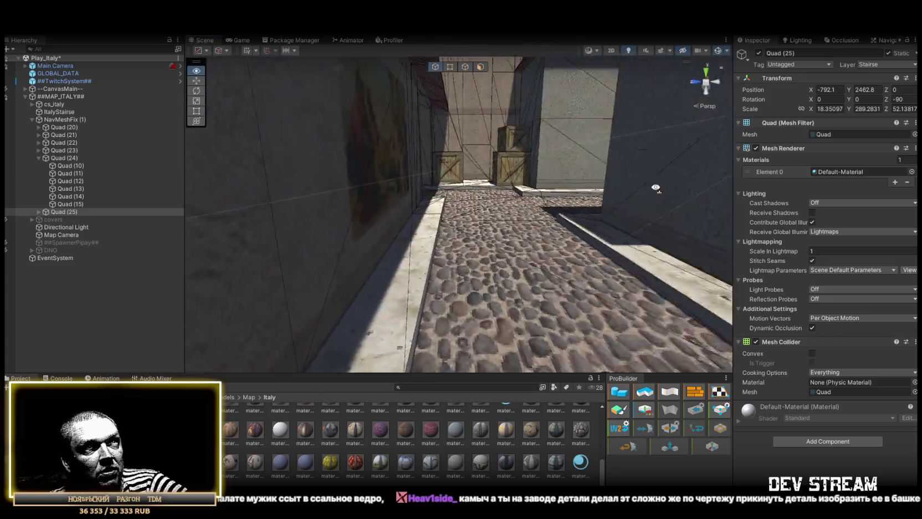
pyautogui.press('w')
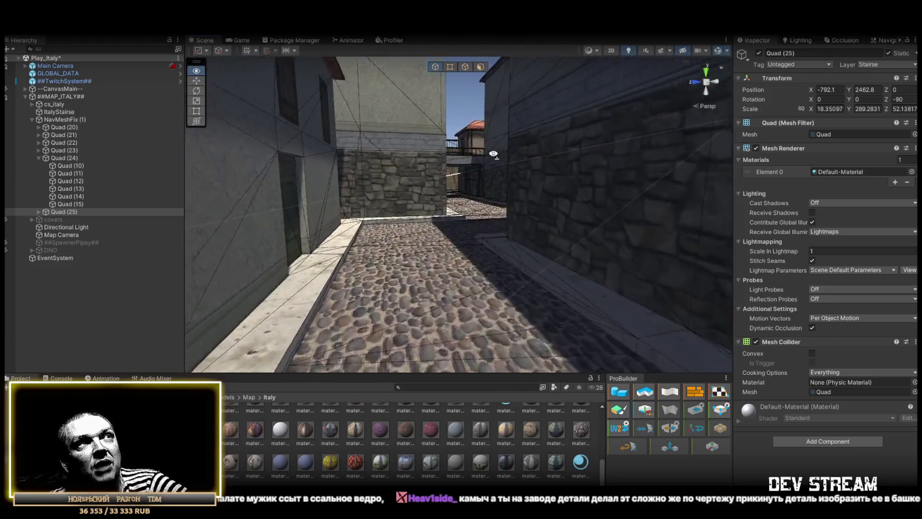
pyautogui.press('w')
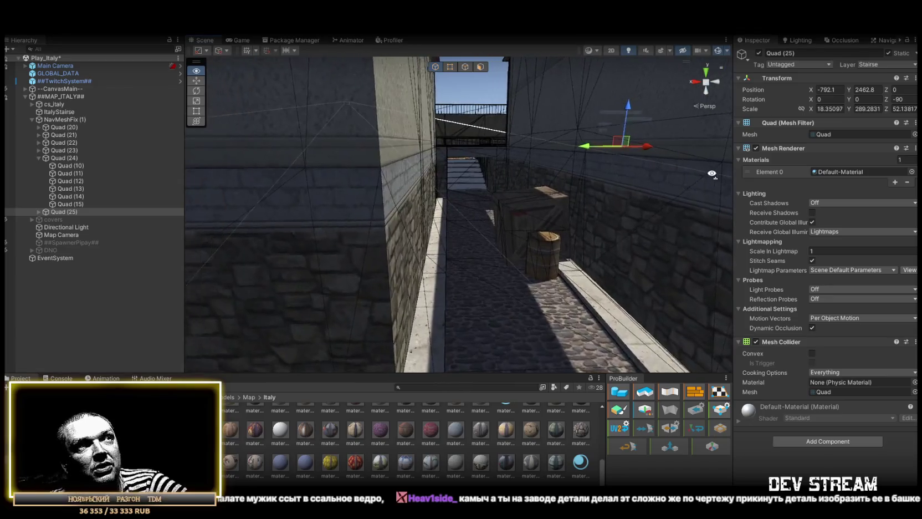
pyautogui.press('w')
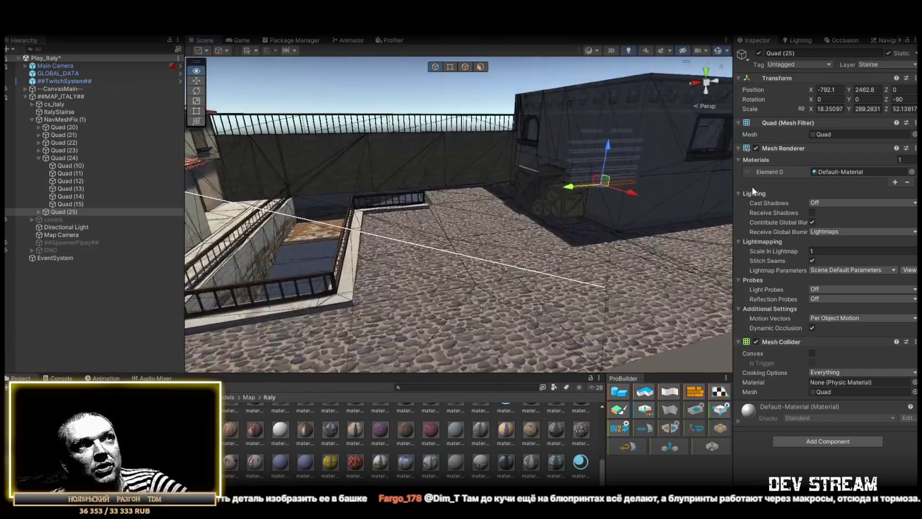
pyautogui.press('f')
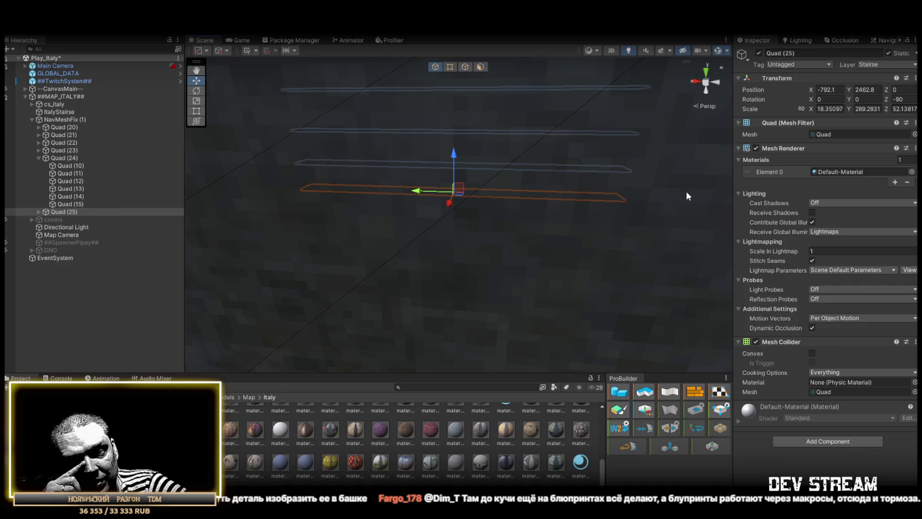
pyautogui.press('w')
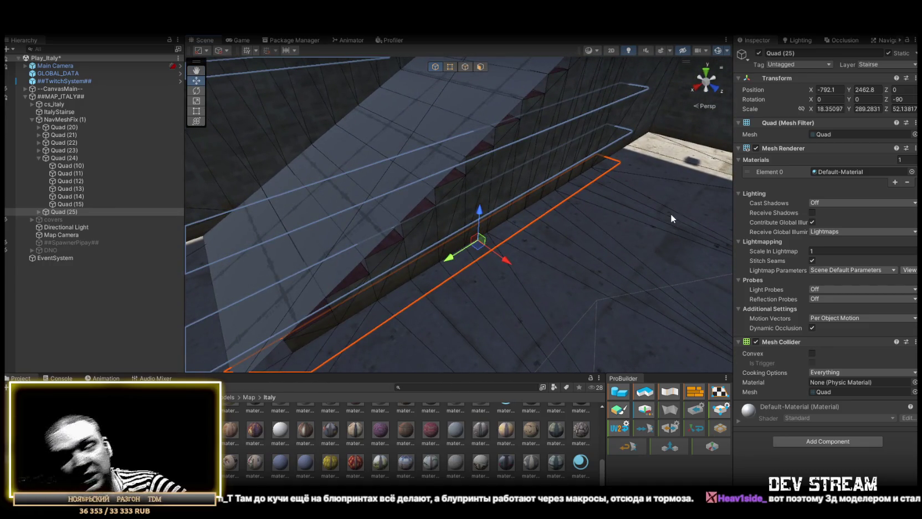
pyautogui.moveTo(670, 214)
pyautogui.mouseDown()
pyautogui.moveTo(500, 206)
pyautogui.moveTo(485, 185)
pyautogui.moveTo(578, 152)
pyautogui.moveTo(627, 186)
pyautogui.moveTo(599, 197)
pyautogui.moveTo(605, 232)
pyautogui.moveTo(523, 231)
pyautogui.moveTo(554, 232)
pyautogui.moveTo(415, 289)
pyautogui.moveTo(387, 286)
pyautogui.moveTo(393, 251)
pyautogui.moveTo(666, 218)
pyautogui.moveTo(350, 218)
pyautogui.moveTo(521, 238)
pyautogui.moveTo(245, 219)
pyautogui.moveTo(387, 212)
pyautogui.moveTo(385, 233)
pyautogui.moveTo(516, 243)
pyautogui.moveTo(437, 220)
pyautogui.moveTo(300, 306)
pyautogui.moveTo(440, 185)
pyautogui.moveTo(484, 187)
pyautogui.moveTo(304, 187)
pyautogui.moveTo(319, 220)
pyautogui.moveTo(354, 251)
pyautogui.moveTo(595, 251)
pyautogui.moveTo(466, 224)
pyautogui.mouseUp()
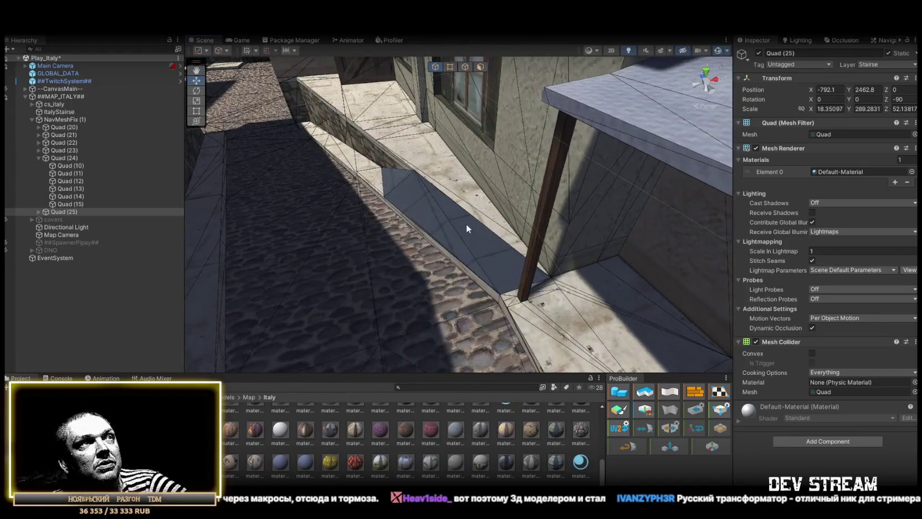
# Delete the sloped face of the ItalyStairse stair mesh.
pyautogui.click(467, 225)
pyautogui.click(478, 66)
pyautogui.click(475, 247)
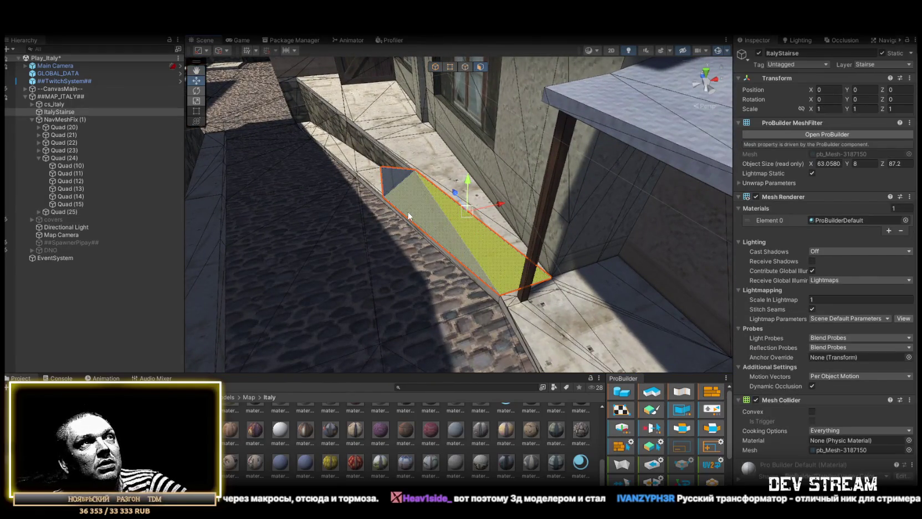
pyautogui.moveTo(468, 211)
pyautogui.mouseDown()
pyautogui.moveTo(458, 191)
pyautogui.moveTo(354, 191)
pyautogui.moveTo(422, 205)
pyautogui.moveTo(468, 239)
pyautogui.moveTo(460, 230)
pyautogui.moveTo(539, 165)
pyautogui.moveTo(482, 170)
pyautogui.moveTo(373, 213)
pyautogui.moveTo(270, 214)
pyautogui.moveTo(254, 236)
pyautogui.moveTo(349, 252)
pyautogui.mouseUp()
pyautogui.press('Delete')
# Select Quad (25) in object mode and duplicate it as Quad (26).
pyautogui.click(66, 203)
pyautogui.moveTo(288, 197)
pyautogui.mouseDown()
pyautogui.moveTo(273, 208)
pyautogui.moveTo(318, 229)
pyautogui.mouseUp()
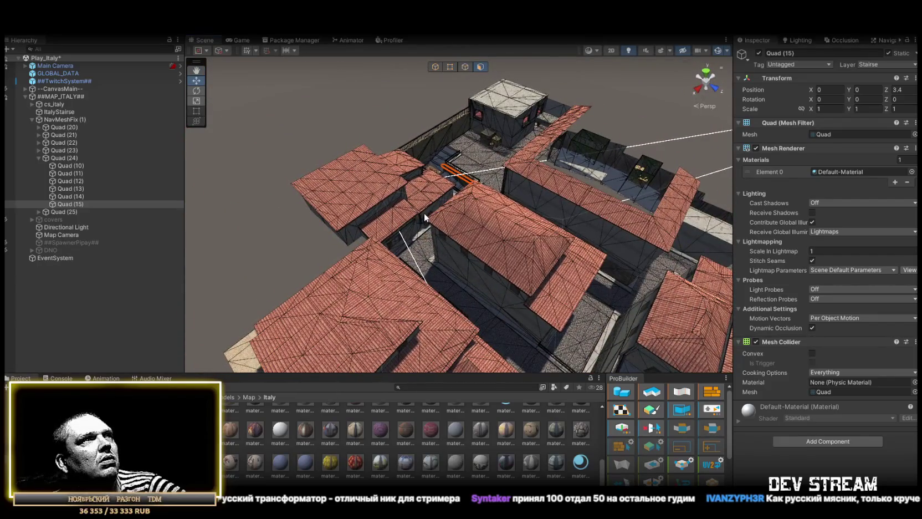
pyautogui.click(71, 165)
pyautogui.click(64, 158)
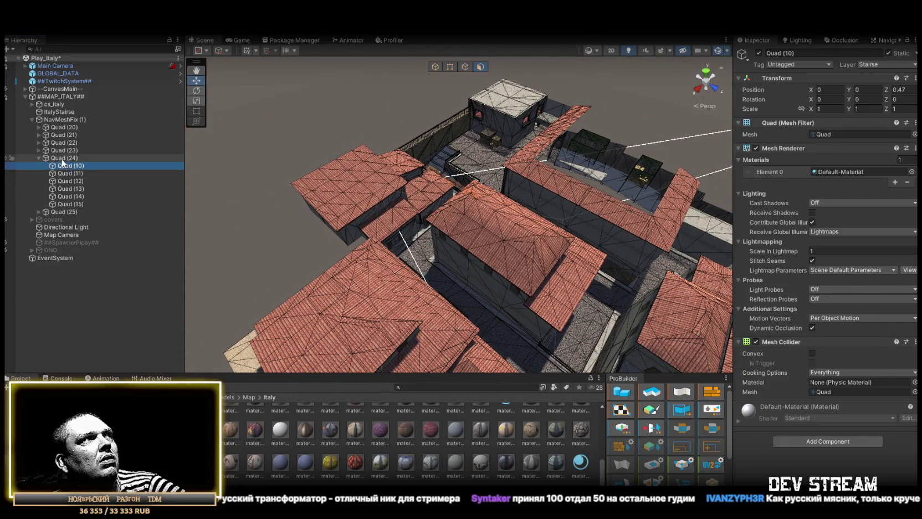
pyautogui.click(38, 158)
pyautogui.doubleClick(60, 165)
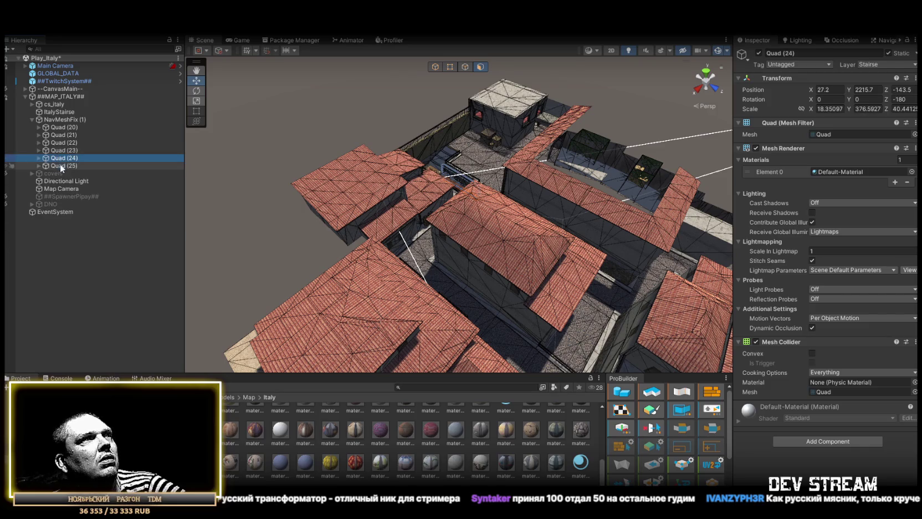
pyautogui.click(435, 67)
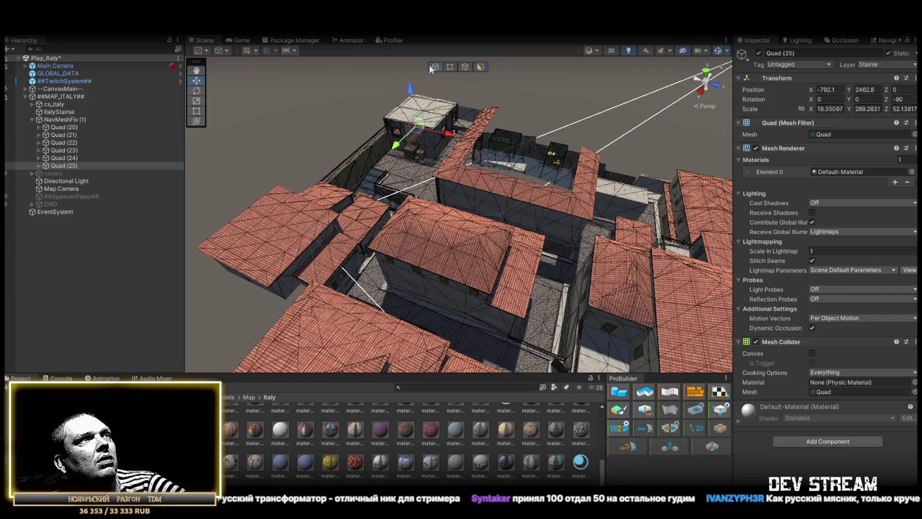
pyautogui.hotkey('ctrl', 'd')
# Place Quad (26) in the alley at 931, -821, 0, rotated -20.81 on Z, and resize it to fit.
pyautogui.moveTo(735, 305)
pyautogui.mouseDown()
pyautogui.moveTo(742, 286)
pyautogui.moveTo(601, 259)
pyautogui.moveTo(333, 243)
pyautogui.moveTo(603, 270)
pyautogui.moveTo(410, 246)
pyautogui.moveTo(334, 268)
pyautogui.moveTo(362, 266)
pyautogui.mouseUp()
pyautogui.press('e')
pyautogui.press('r')
pyautogui.moveTo(462, 205); pyautogui.dragTo(419, 197)
# Flatten Quad (26) to a Z scale of 15.15 and move it along the sloped passage.
pyautogui.click(424, 193)
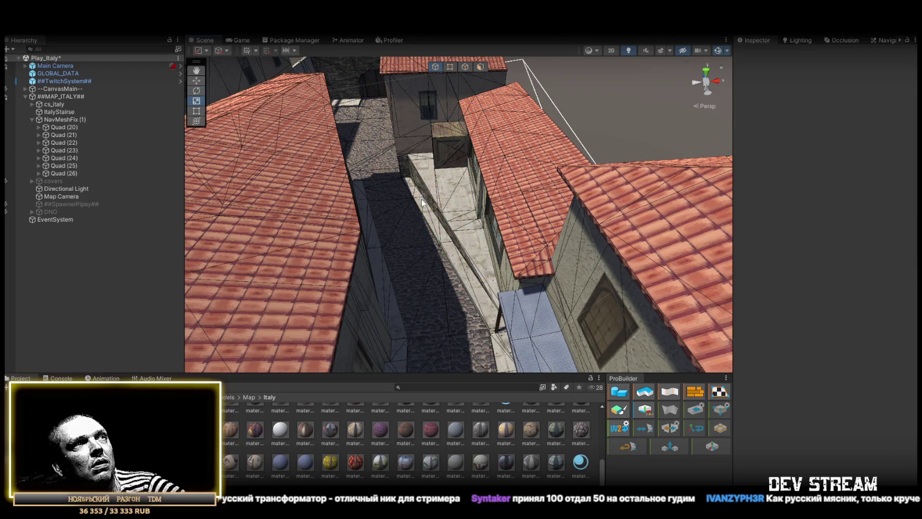
pyautogui.click(424, 203)
pyautogui.moveTo(419, 201); pyautogui.dragTo(426, 233)
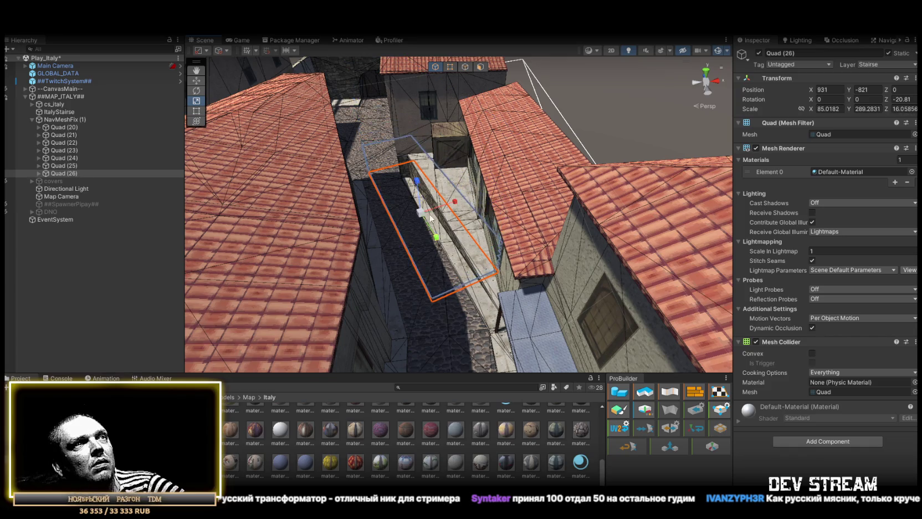
pyautogui.press('f')
pyautogui.press('w')
pyautogui.moveTo(543, 228)
pyautogui.mouseDown()
pyautogui.moveTo(550, 245)
pyautogui.moveTo(540, 256)
pyautogui.moveTo(504, 251)
pyautogui.moveTo(556, 220)
pyautogui.moveTo(571, 221)
pyautogui.moveTo(463, 163)
pyautogui.moveTo(508, 210)
pyautogui.moveTo(540, 193)
pyautogui.moveTo(389, 211)
pyautogui.moveTo(424, 198)
pyautogui.moveTo(471, 213)
pyautogui.moveTo(550, 208)
pyautogui.moveTo(349, 216)
pyautogui.moveTo(469, 242)
pyautogui.moveTo(456, 261)
pyautogui.moveTo(433, 257)
pyautogui.moveTo(436, 273)
pyautogui.moveTo(549, 310)
pyautogui.moveTo(539, 315)
pyautogui.moveTo(551, 309)
pyautogui.moveTo(471, 288)
pyautogui.mouseUp()
# Vertex-snap Quad (26) into place and tilt it to -17.985° on Z to match the slope.
pyautogui.press('e')
pyautogui.press('r')
pyautogui.press('w')
pyautogui.press('v')
pyautogui.press('e')
pyautogui.moveTo(365, 182)
pyautogui.mouseDown()
pyautogui.moveTo(358, 233)
pyautogui.moveTo(421, 246)
pyautogui.moveTo(515, 256)
pyautogui.moveTo(325, 214)
pyautogui.moveTo(619, 263)
pyautogui.moveTo(422, 205)
pyautogui.moveTo(430, 195)
pyautogui.moveTo(809, 235)
pyautogui.mouseUp()
pyautogui.press('w')
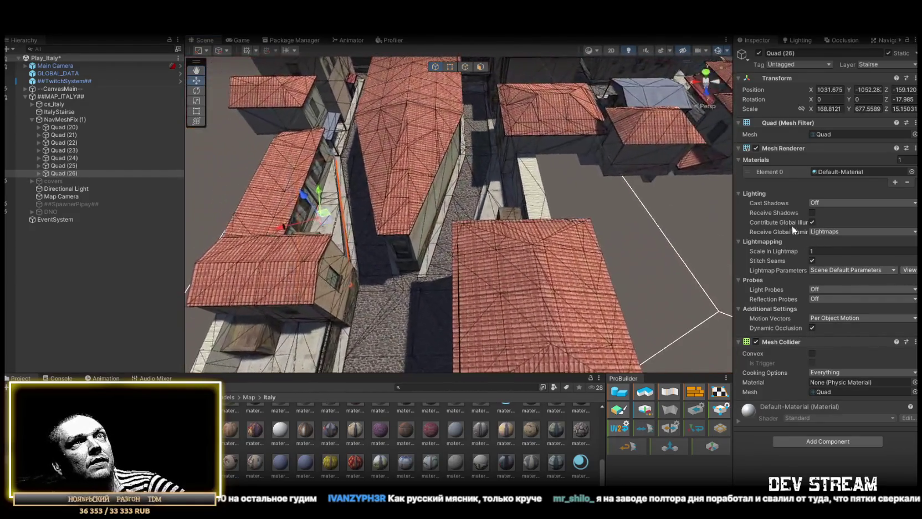
# Duplicate Quad (26) as Quad (27) and move it onto another walkway.
pyautogui.hotkey('ctrl', 'd')
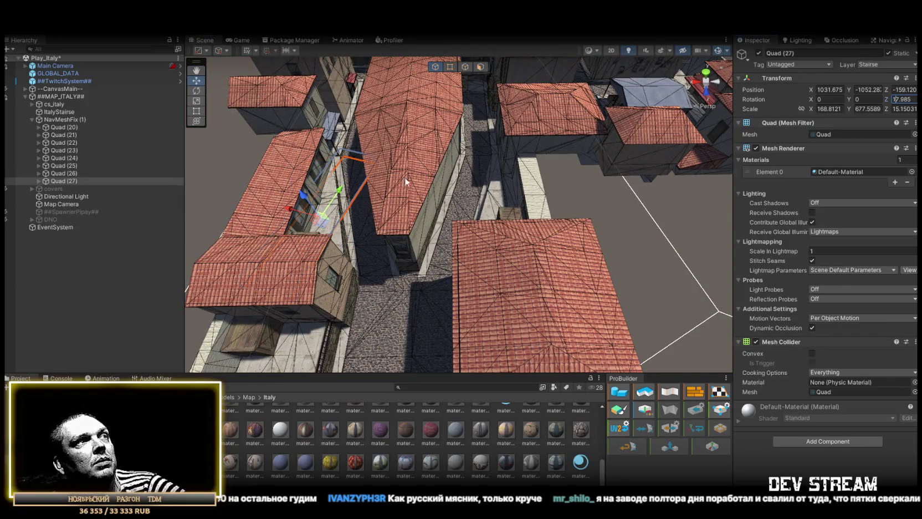
pyautogui.moveTo(327, 221); pyautogui.dragTo(498, 178)
pyautogui.press('f')
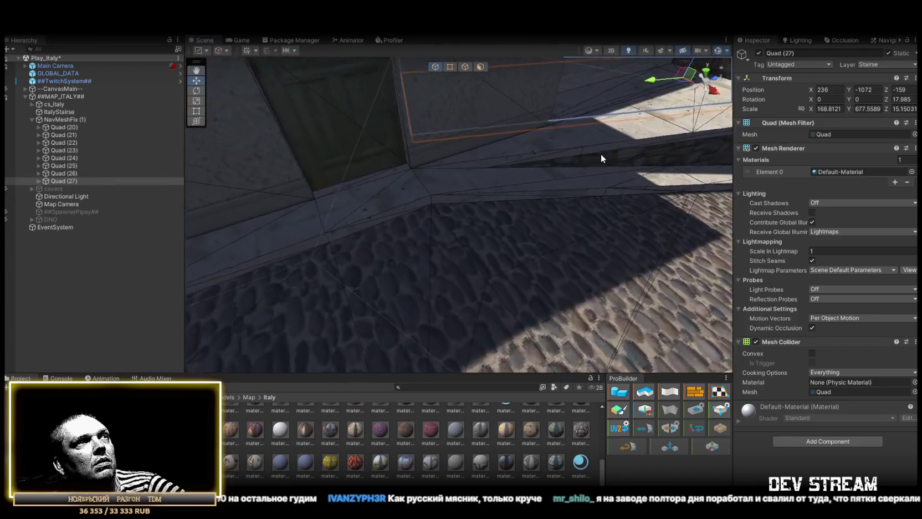
pyautogui.moveTo(421, 146)
pyautogui.mouseDown()
pyautogui.moveTo(429, 163)
pyautogui.moveTo(581, 137)
pyautogui.moveTo(576, 165)
pyautogui.moveTo(473, 230)
pyautogui.moveTo(401, 235)
pyautogui.moveTo(308, 185)
pyautogui.moveTo(424, 172)
pyautogui.moveTo(448, 188)
pyautogui.moveTo(115, 193)
pyautogui.moveTo(407, 167)
pyautogui.mouseUp()
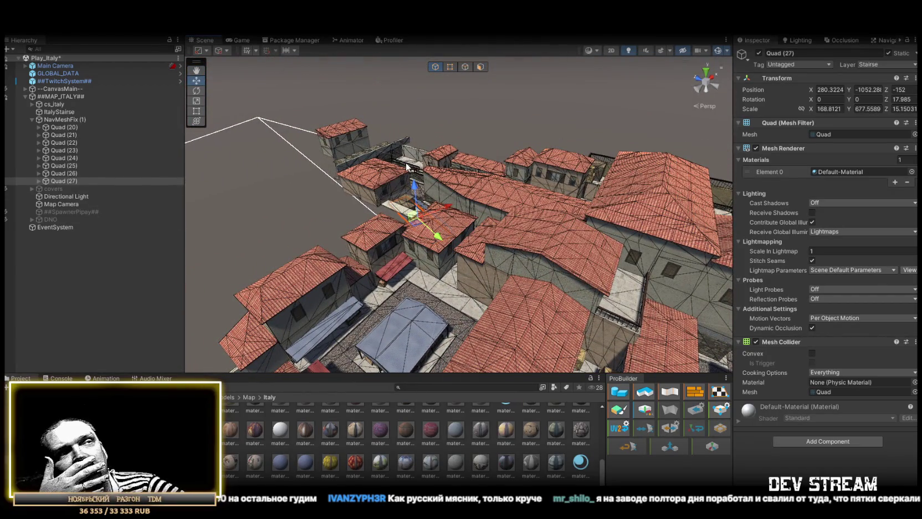
# Duplicate Quad (27) as Quad (28) over another rooftop and set its Z rotation to 0.
pyautogui.moveTo(492, 200)
pyautogui.mouseDown()
pyautogui.moveTo(576, 236)
pyautogui.moveTo(346, 216)
pyautogui.moveTo(582, 238)
pyautogui.moveTo(531, 239)
pyautogui.moveTo(540, 244)
pyautogui.mouseUp()
pyautogui.hotkey('ctrl', 'd')
pyautogui.write('0')
pyautogui.press('Return')
# Lay Quad (28) on the balcony, adjust its width, and duplicate it as Quad (29) on the terrace.
pyautogui.moveTo(538, 208)
pyautogui.mouseDown()
pyautogui.moveTo(575, 121)
pyautogui.moveTo(525, 153)
pyautogui.moveTo(540, 206)
pyautogui.moveTo(438, 191)
pyautogui.moveTo(455, 205)
pyautogui.moveTo(437, 194)
pyautogui.moveTo(506, 192)
pyautogui.mouseUp()
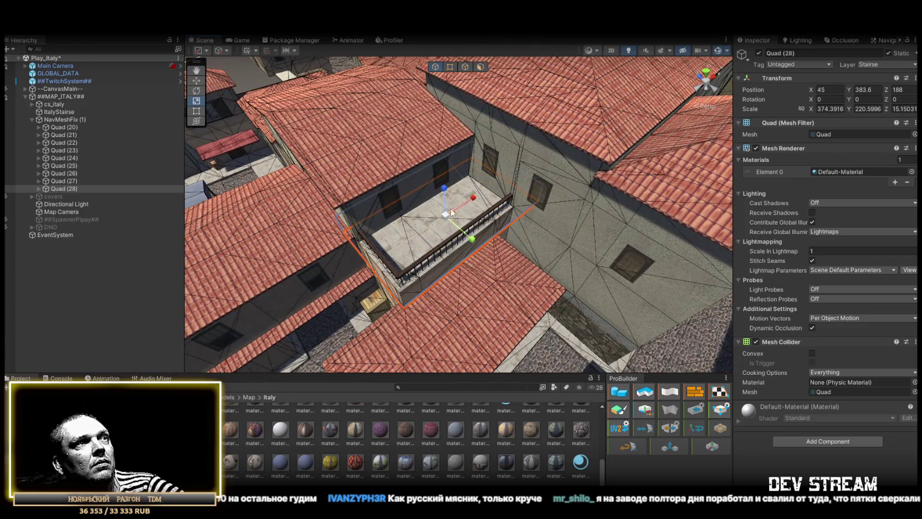
pyautogui.moveTo(452, 211)
pyautogui.mouseDown()
pyautogui.moveTo(568, 171)
pyautogui.moveTo(542, 169)
pyautogui.moveTo(517, 181)
pyautogui.moveTo(595, 171)
pyautogui.moveTo(503, 185)
pyautogui.moveTo(361, 139)
pyautogui.moveTo(552, 234)
pyautogui.moveTo(552, 245)
pyautogui.moveTo(518, 248)
pyautogui.moveTo(551, 253)
pyautogui.moveTo(434, 198)
pyautogui.moveTo(365, 183)
pyautogui.moveTo(401, 242)
pyautogui.moveTo(652, 181)
pyautogui.moveTo(915, 184)
pyautogui.moveTo(850, 95)
pyautogui.moveTo(920, 89)
pyautogui.moveTo(33, 86)
pyautogui.moveTo(84, 83)
pyautogui.moveTo(55, 46)
pyautogui.moveTo(229, 74)
pyautogui.moveTo(459, 168)
pyautogui.moveTo(263, 178)
pyautogui.moveTo(886, 156)
pyautogui.moveTo(721, 188)
pyautogui.moveTo(232, 228)
pyautogui.moveTo(266, 246)
pyautogui.moveTo(471, 238)
pyautogui.moveTo(504, 264)
pyautogui.moveTo(632, 306)
pyautogui.moveTo(751, 305)
pyautogui.mouseUp()
pyautogui.hotkey('ctrl', 'd')
pyautogui.press('f')
pyautogui.press('r')
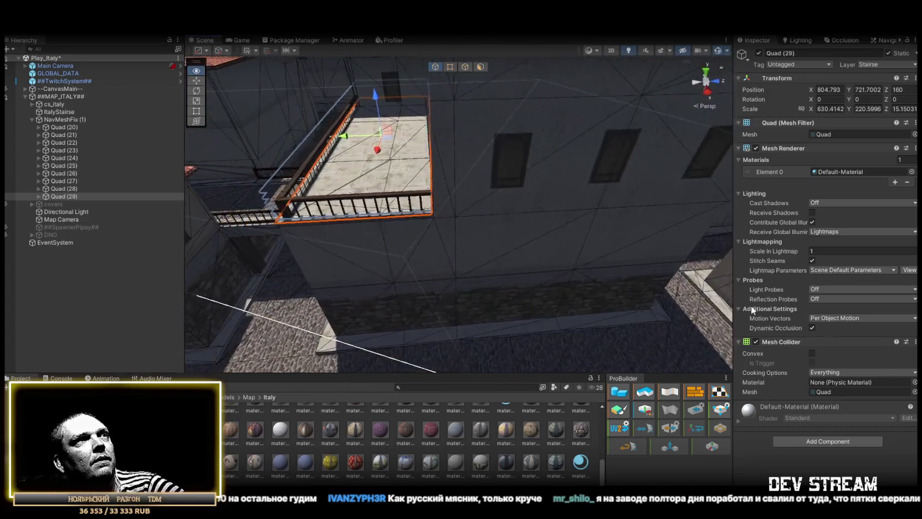
# Lower Quad (29) onto the terrace floor and duplicate it as Quad (30).
pyautogui.moveTo(390, 139)
pyautogui.mouseDown()
pyautogui.moveTo(229, 145)
pyautogui.moveTo(343, 160)
pyautogui.moveTo(292, 170)
pyautogui.moveTo(388, 177)
pyautogui.moveTo(461, 191)
pyautogui.moveTo(427, 198)
pyautogui.moveTo(467, 202)
pyautogui.mouseUp()
pyautogui.press('w')
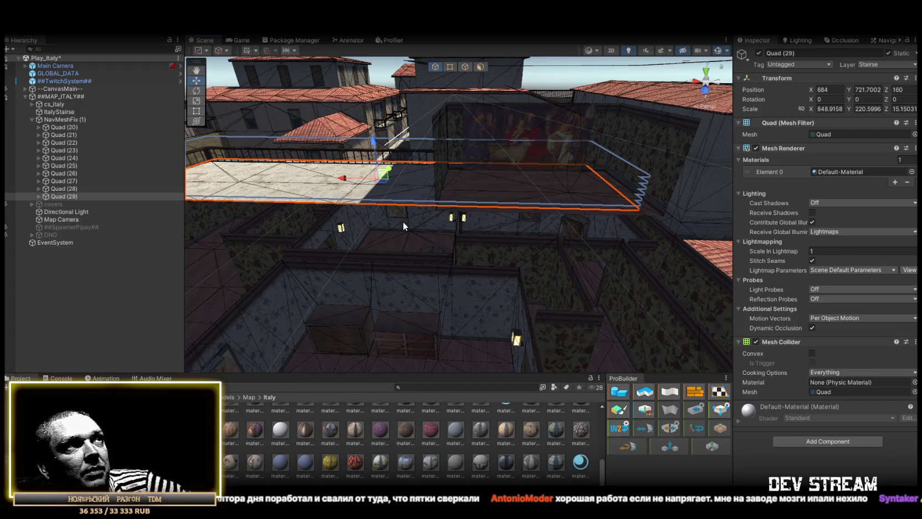
pyautogui.moveTo(403, 221); pyautogui.dragTo(520, 184)
pyautogui.moveTo(475, 219)
pyautogui.mouseDown()
pyautogui.moveTo(571, 273)
pyautogui.moveTo(497, 211)
pyautogui.mouseUp()
pyautogui.moveTo(434, 191); pyautogui.dragTo(434, 197)
pyautogui.moveTo(499, 221)
pyautogui.mouseDown()
pyautogui.moveTo(556, 249)
pyautogui.moveTo(483, 241)
pyautogui.moveTo(515, 235)
pyautogui.moveTo(480, 228)
pyautogui.moveTo(536, 163)
pyautogui.mouseUp()
pyautogui.hotkey('ctrl', 'd')
# Move Quad (30) along X into the dark wallpapered room.
pyautogui.moveTo(392, 167)
pyautogui.mouseDown()
pyautogui.moveTo(501, 187)
pyautogui.moveTo(488, 177)
pyautogui.moveTo(475, 207)
pyautogui.mouseUp()
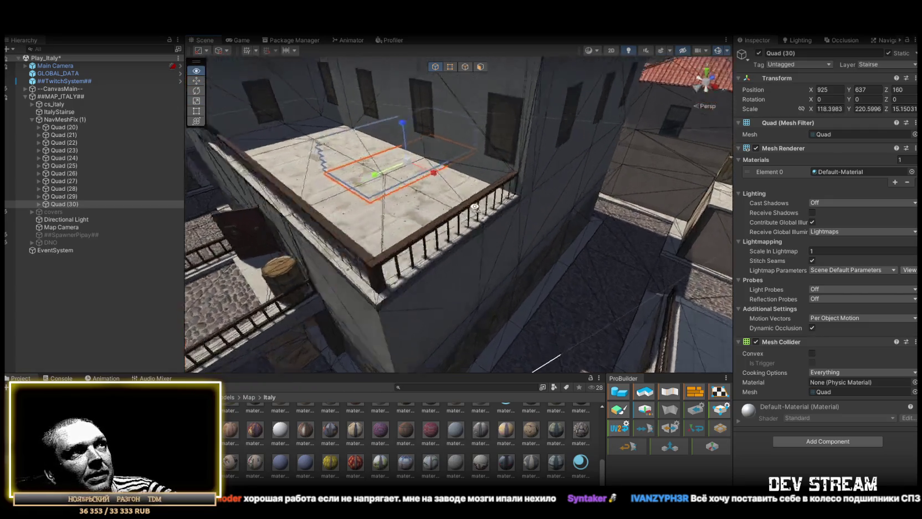
pyautogui.scroll(10, 475, 207)
pyautogui.moveTo(373, 195)
pyautogui.mouseDown()
pyautogui.moveTo(507, 199)
pyautogui.moveTo(478, 173)
pyautogui.moveTo(385, 262)
pyautogui.mouseUp()
pyautogui.moveTo(465, 257)
pyautogui.mouseDown()
pyautogui.moveTo(405, 248)
pyautogui.moveTo(434, 245)
pyautogui.moveTo(382, 245)
pyautogui.moveTo(633, 284)
pyautogui.moveTo(617, 302)
pyautogui.moveTo(611, 335)
pyautogui.moveTo(532, 242)
pyautogui.mouseUp()
pyautogui.press('r')
pyautogui.press('f')
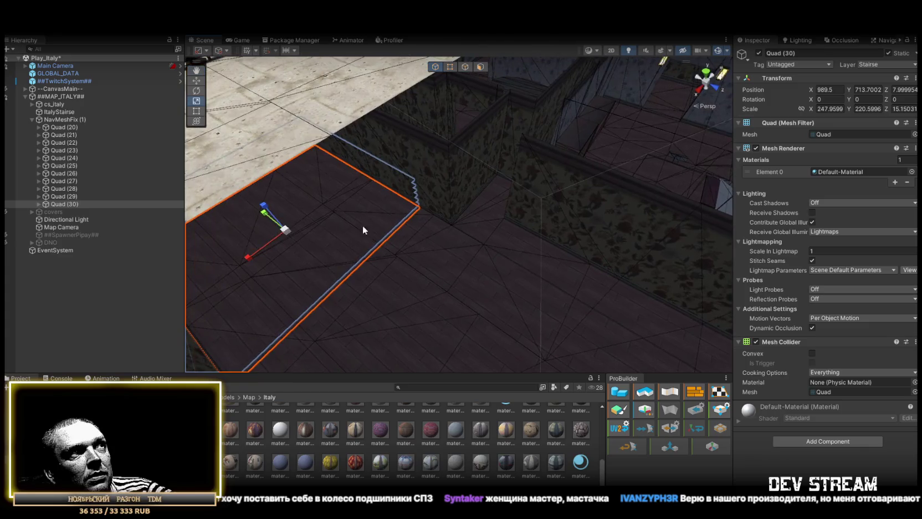
# Size Quad (30) in Y to cover the room floor, lower it to Y 477, and duplicate it.
pyautogui.moveTo(264, 216)
pyautogui.mouseDown()
pyautogui.moveTo(216, 186)
pyautogui.moveTo(222, 191)
pyautogui.mouseUp()
pyautogui.press('w')
pyautogui.moveTo(388, 232)
pyautogui.mouseDown()
pyautogui.moveTo(509, 187)
pyautogui.moveTo(594, 183)
pyautogui.moveTo(620, 211)
pyautogui.moveTo(548, 189)
pyautogui.moveTo(586, 212)
pyautogui.moveTo(486, 212)
pyautogui.moveTo(332, 237)
pyautogui.moveTo(463, 216)
pyautogui.moveTo(461, 251)
pyautogui.moveTo(488, 261)
pyautogui.moveTo(514, 256)
pyautogui.mouseUp()
pyautogui.moveTo(523, 255)
pyautogui.mouseDown()
pyautogui.moveTo(376, 214)
pyautogui.moveTo(465, 212)
pyautogui.mouseUp()
pyautogui.moveTo(585, 168); pyautogui.dragTo(628, 158)
pyautogui.press('f')
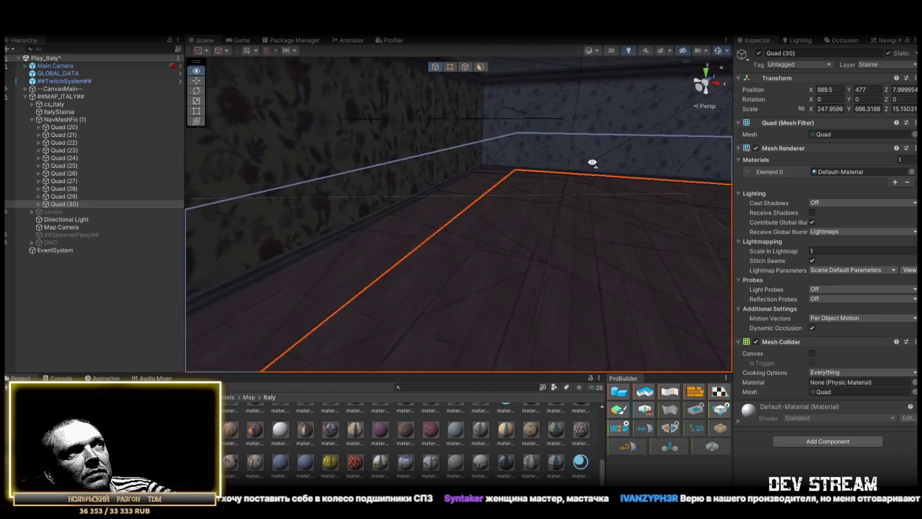
pyautogui.moveTo(610, 288)
pyautogui.mouseDown()
pyautogui.moveTo(576, 258)
pyautogui.moveTo(186, 135)
pyautogui.moveTo(443, 249)
pyautogui.moveTo(277, 211)
pyautogui.moveTo(388, 156)
pyautogui.mouseUp()
pyautogui.moveTo(291, 135)
pyautogui.mouseDown()
pyautogui.moveTo(432, 104)
pyautogui.moveTo(436, 158)
pyautogui.moveTo(473, 140)
pyautogui.moveTo(500, 164)
pyautogui.moveTo(495, 185)
pyautogui.moveTo(551, 199)
pyautogui.moveTo(434, 199)
pyautogui.moveTo(257, 222)
pyautogui.moveTo(291, 269)
pyautogui.moveTo(613, 200)
pyautogui.moveTo(562, 220)
pyautogui.moveTo(489, 119)
pyautogui.moveTo(445, 250)
pyautogui.moveTo(450, 287)
pyautogui.mouseUp()
pyautogui.hotkey('ctrl', 'd')
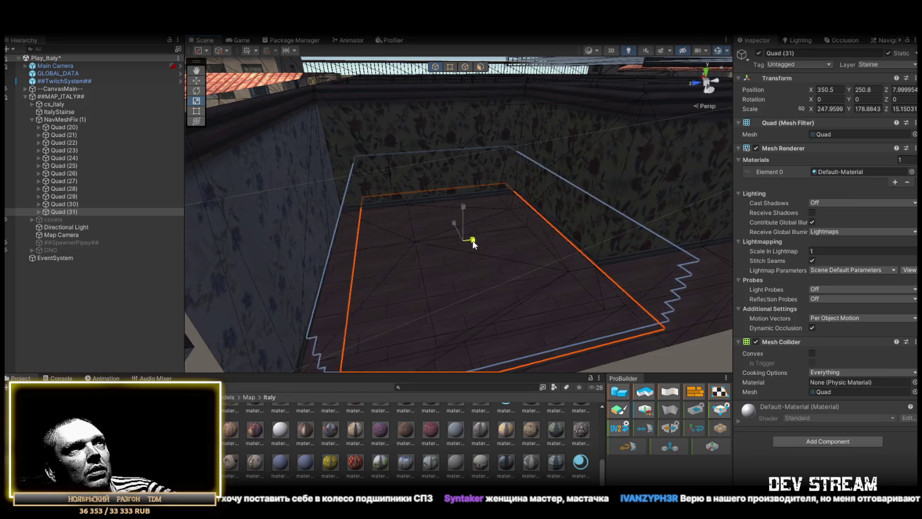
# Move Quad (31) onto the neighbouring floor at 316.0201, 234.5883, 8.
pyautogui.moveTo(456, 241)
pyautogui.mouseDown()
pyautogui.moveTo(506, 273)
pyautogui.moveTo(543, 273)
pyautogui.mouseUp()
pyautogui.moveTo(402, 186)
pyautogui.mouseDown()
pyautogui.moveTo(382, 180)
pyautogui.moveTo(357, 192)
pyautogui.mouseUp()
pyautogui.moveTo(466, 200)
pyautogui.mouseDown()
pyautogui.moveTo(535, 190)
pyautogui.moveTo(517, 216)
pyautogui.moveTo(578, 174)
pyautogui.mouseUp()
pyautogui.press('f')
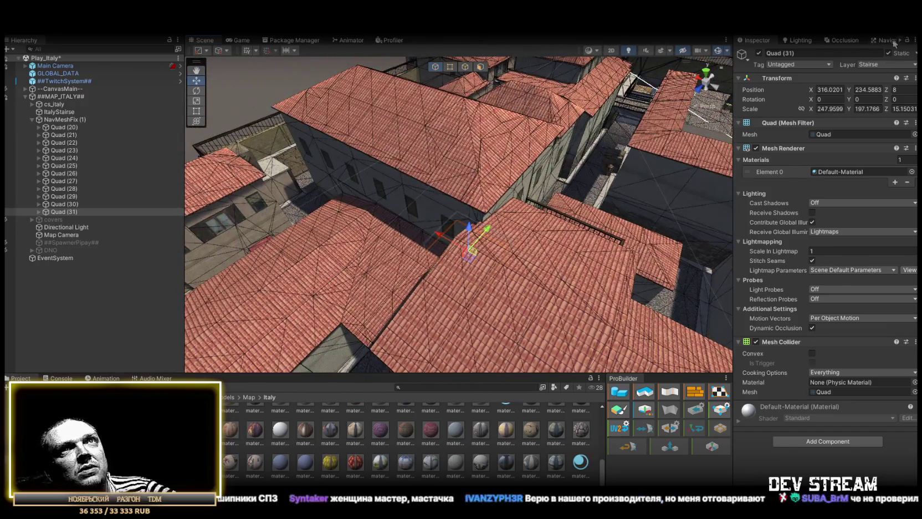
pyautogui.click(890, 41)
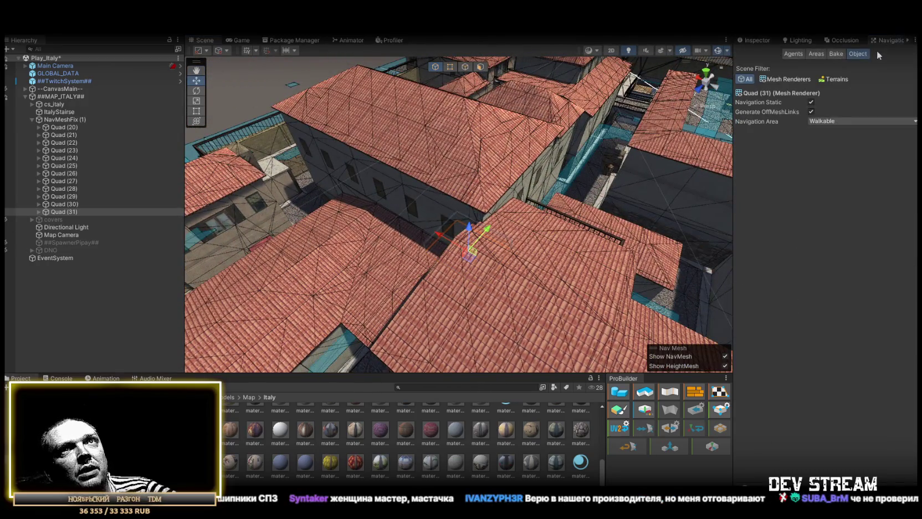
# Show the NavMesh bake settings (agent radius 0.4, height 2) and inspect the baked result.
pyautogui.click(834, 54)
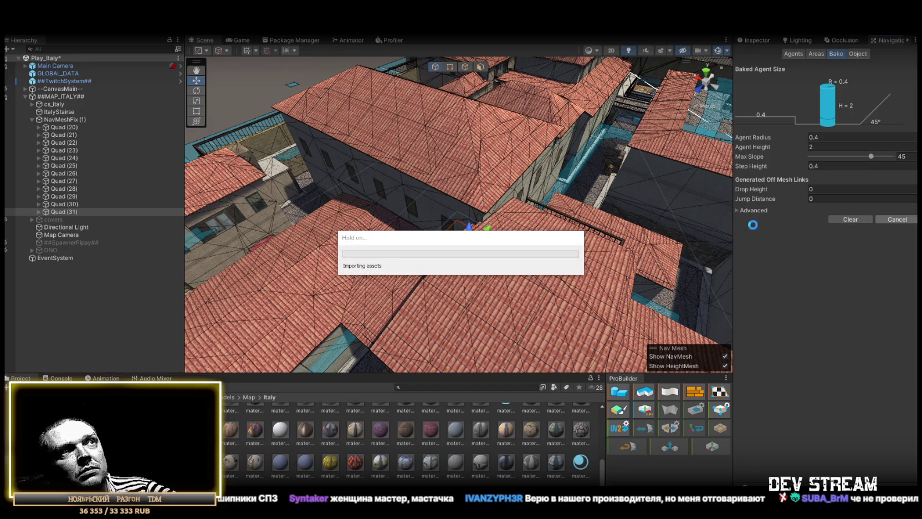
pyautogui.moveTo(709, 216)
pyautogui.mouseDown()
pyautogui.moveTo(538, 193)
pyautogui.moveTo(530, 210)
pyautogui.moveTo(642, 247)
pyautogui.moveTo(551, 212)
pyautogui.moveTo(559, 155)
pyautogui.moveTo(392, 149)
pyautogui.moveTo(391, 136)
pyautogui.moveTo(430, 167)
pyautogui.moveTo(479, 167)
pyautogui.moveTo(424, 192)
pyautogui.moveTo(419, 211)
pyautogui.moveTo(524, 148)
pyautogui.moveTo(435, 236)
pyautogui.moveTo(443, 272)
pyautogui.moveTo(429, 274)
pyautogui.moveTo(466, 298)
pyautogui.moveTo(560, 270)
pyautogui.moveTo(581, 301)
pyautogui.moveTo(598, 291)
pyautogui.moveTo(374, 241)
pyautogui.moveTo(140, 241)
pyautogui.moveTo(221, 249)
pyautogui.mouseUp()
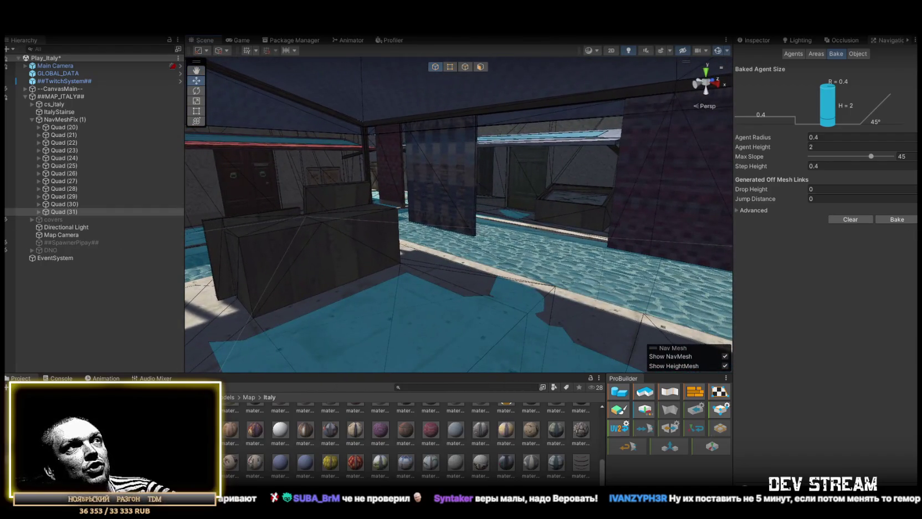
# Inspect the navmesh under the market stall roof and toward the pool edge.
pyautogui.click(453, 185)
pyautogui.moveTo(453, 185)
pyautogui.mouseDown()
pyautogui.moveTo(375, 181)
pyautogui.moveTo(396, 193)
pyautogui.moveTo(551, 199)
pyautogui.moveTo(560, 188)
pyautogui.moveTo(466, 224)
pyautogui.mouseUp()
pyautogui.moveTo(575, 252)
pyautogui.mouseDown()
pyautogui.moveTo(543, 170)
pyautogui.moveTo(515, 177)
pyautogui.mouseUp()
pyautogui.scroll(-2, 516, 176)
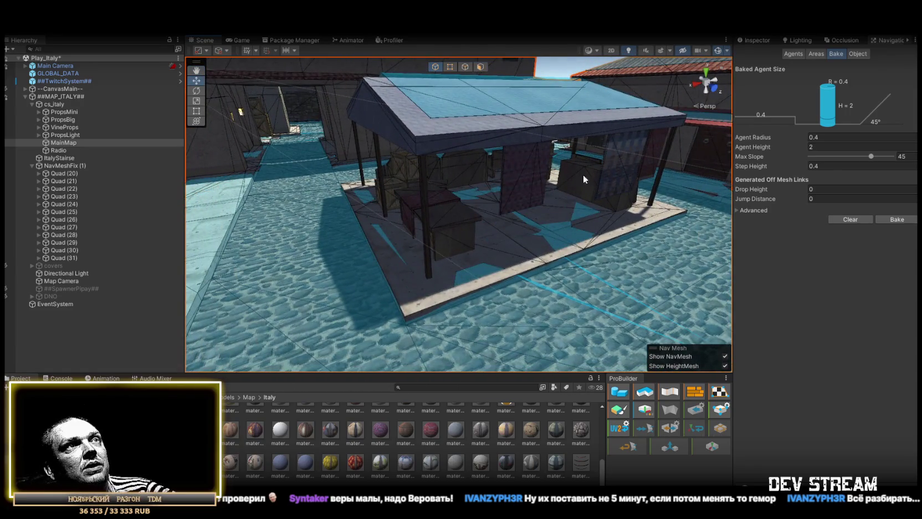
pyautogui.moveTo(547, 219); pyautogui.dragTo(448, 278)
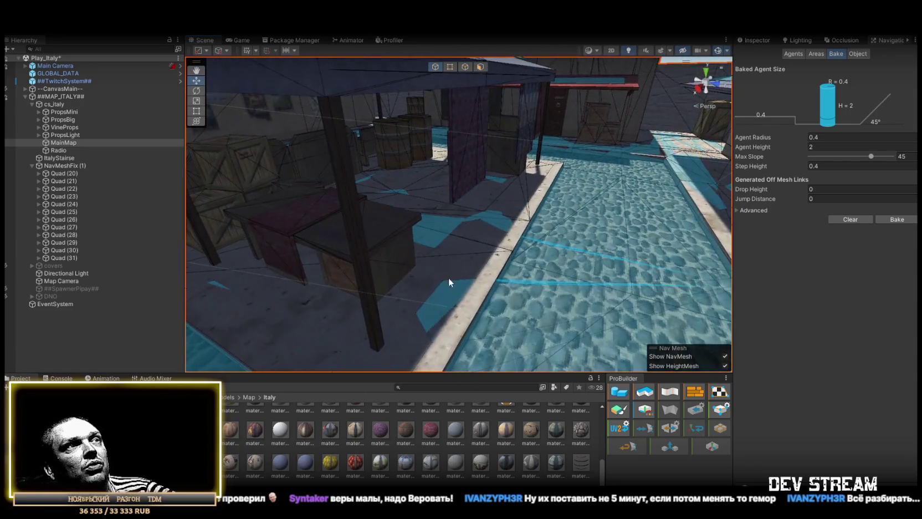
pyautogui.moveTo(468, 225)
pyautogui.mouseDown()
pyautogui.moveTo(527, 227)
pyautogui.moveTo(383, 253)
pyautogui.moveTo(314, 253)
pyautogui.moveTo(437, 188)
pyautogui.moveTo(421, 167)
pyautogui.moveTo(480, 183)
pyautogui.moveTo(163, 219)
pyautogui.moveTo(178, 208)
pyautogui.moveTo(162, 200)
pyautogui.moveTo(66, 227)
pyautogui.moveTo(184, 272)
pyautogui.moveTo(457, 216)
pyautogui.moveTo(650, 226)
pyautogui.moveTo(651, 200)
pyautogui.moveTo(576, 183)
pyautogui.moveTo(630, 179)
pyautogui.moveTo(436, 151)
pyautogui.moveTo(624, 292)
pyautogui.moveTo(389, 262)
pyautogui.moveTo(357, 265)
pyautogui.moveTo(318, 315)
pyautogui.moveTo(218, 281)
pyautogui.moveTo(405, 302)
pyautogui.moveTo(740, 277)
pyautogui.moveTo(779, 314)
pyautogui.moveTo(876, 282)
pyautogui.moveTo(273, 216)
pyautogui.moveTo(639, 230)
pyautogui.moveTo(634, 321)
pyautogui.moveTo(664, 267)
pyautogui.moveTo(663, 241)
pyautogui.moveTo(686, 264)
pyautogui.moveTo(492, 249)
pyautogui.moveTo(496, 239)
pyautogui.moveTo(381, 221)
pyautogui.moveTo(405, 238)
pyautogui.mouseUp()
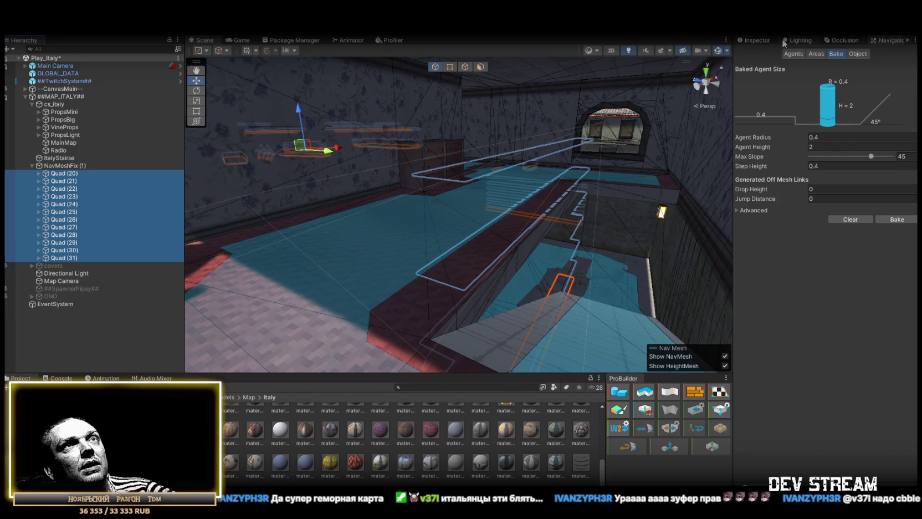
pyautogui.click(756, 41)
# Frame an aerial view of the Italy map and collapse the NavMeshFix (1) and cs_italy groups.
pyautogui.press('f')
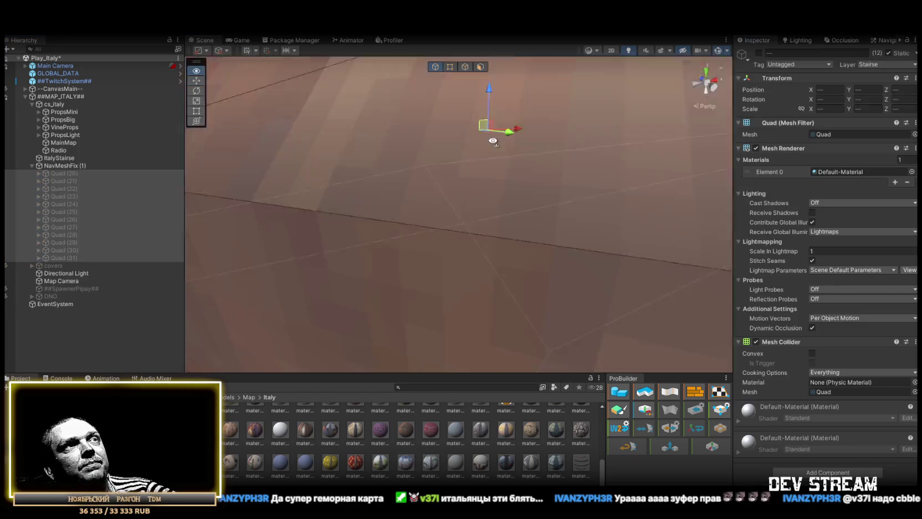
pyautogui.moveTo(715, 73)
pyautogui.mouseDown()
pyautogui.moveTo(710, 182)
pyautogui.moveTo(704, 167)
pyautogui.mouseUp()
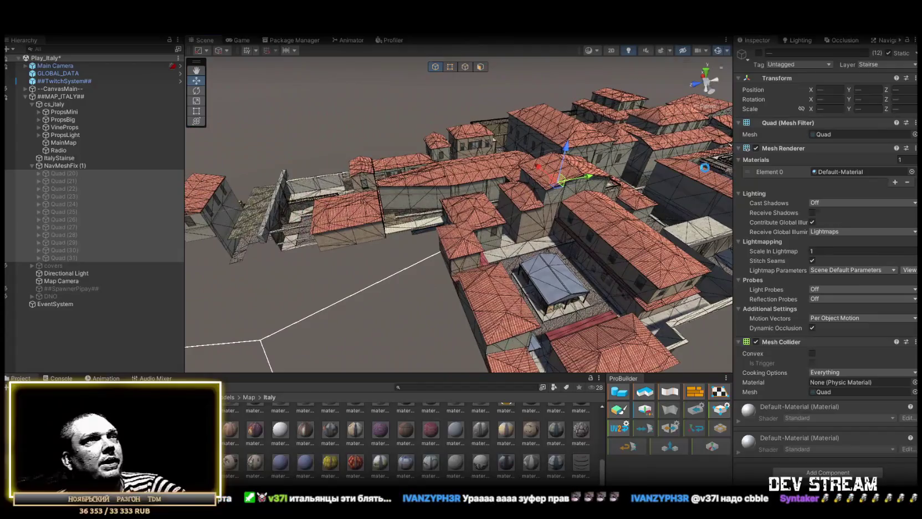
pyautogui.scroll(10, 423, 208)
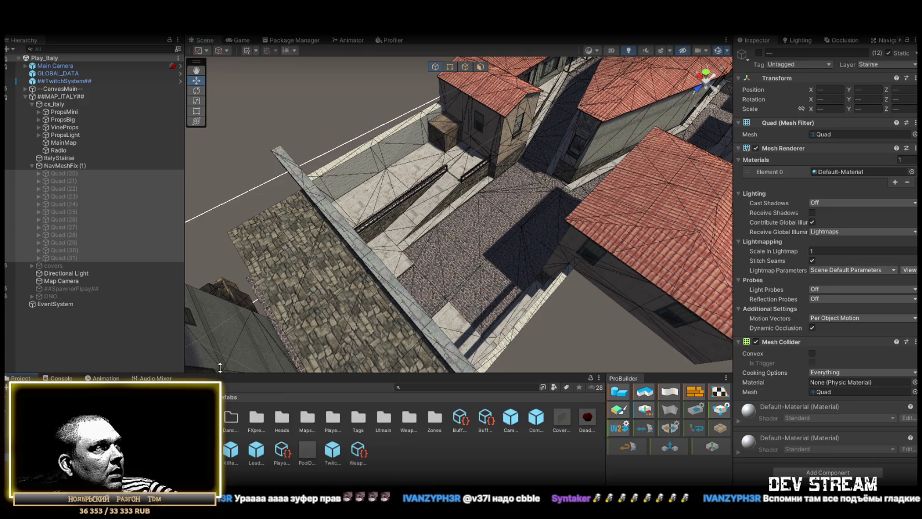
pyautogui.click(32, 165)
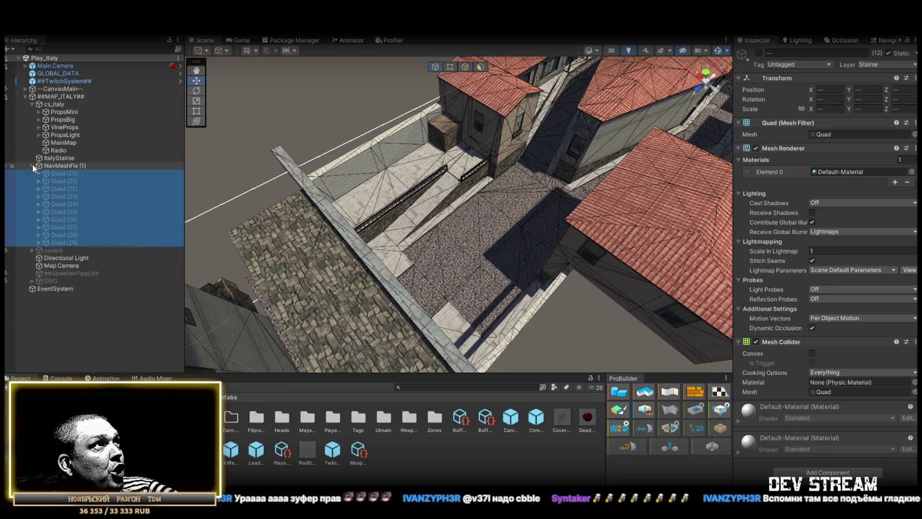
pyautogui.click(32, 104)
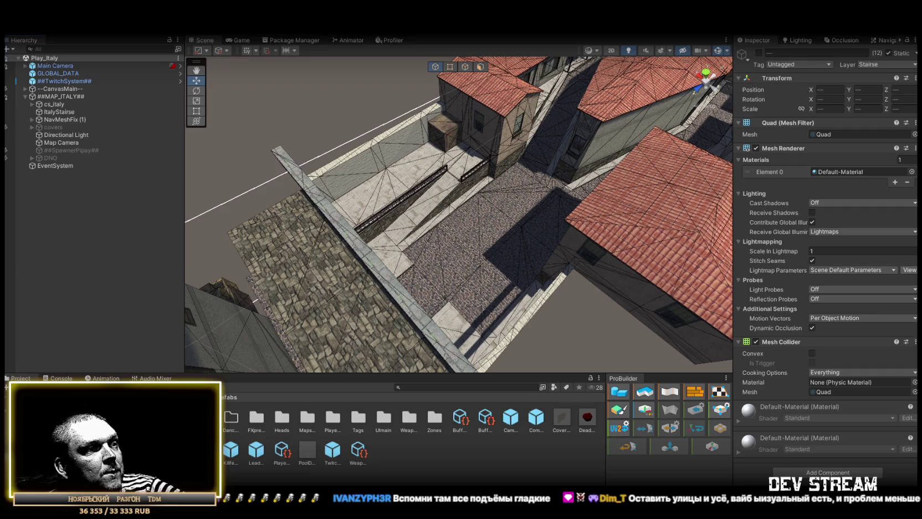
# Look down into the cobbled street and inspect the Dust2_sp (0) prefab, leaving its layer Default.
pyautogui.moveTo(421, 199)
pyautogui.mouseDown()
pyautogui.moveTo(478, 189)
pyautogui.moveTo(488, 199)
pyautogui.mouseUp()
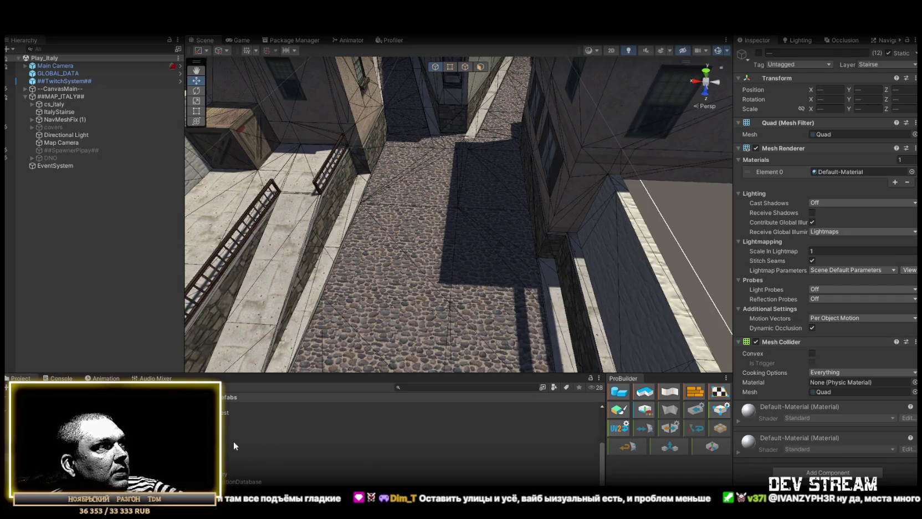
pyautogui.click(410, 449)
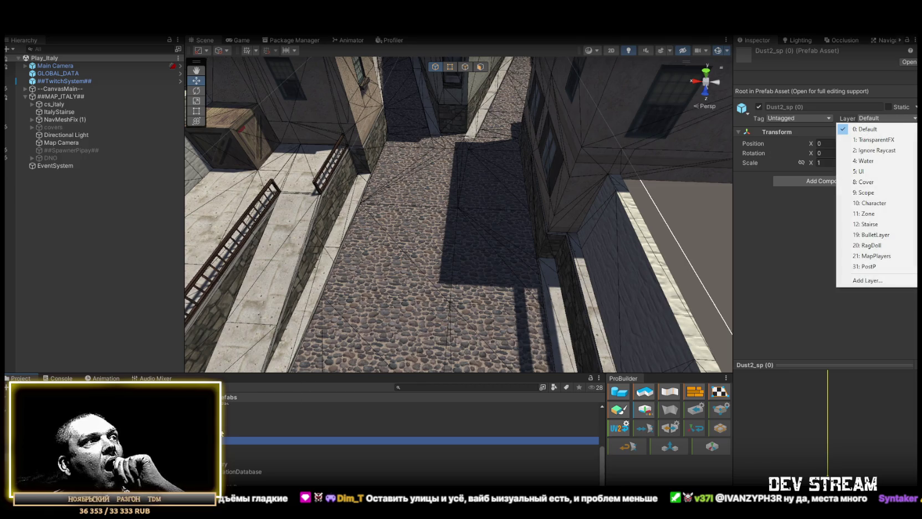
pyautogui.press('Escape')
# Place Dust2_sp spawns (0) through (5) on the upper ledge, the street and an alley.
pyautogui.moveTo(477, 216)
pyautogui.mouseDown()
pyautogui.moveTo(469, 233)
pyautogui.moveTo(278, 276)
pyautogui.mouseUp()
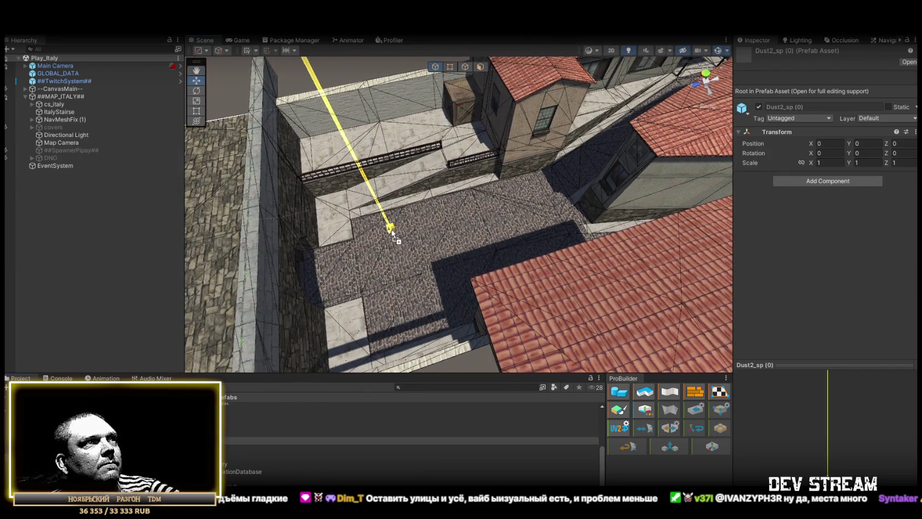
pyautogui.moveTo(387, 229)
pyautogui.mouseDown()
pyautogui.moveTo(344, 139)
pyautogui.moveTo(332, 147)
pyautogui.mouseUp()
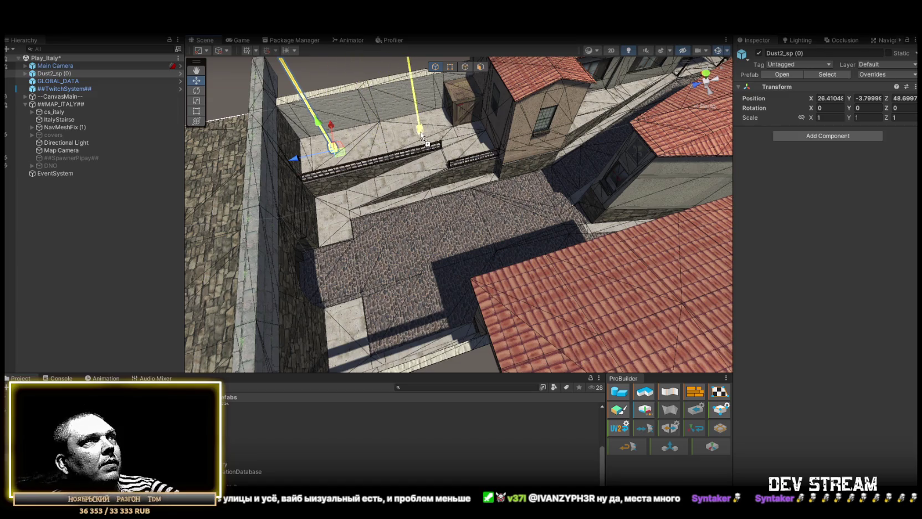
pyautogui.moveTo(420, 131); pyautogui.dragTo(420, 132)
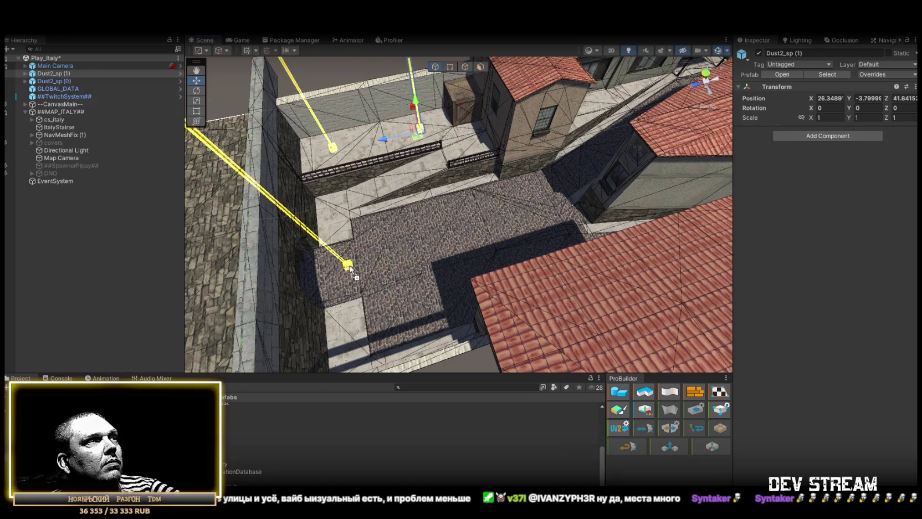
pyautogui.moveTo(352, 261); pyautogui.dragTo(348, 253)
pyautogui.moveTo(238, 440); pyautogui.dragTo(423, 306)
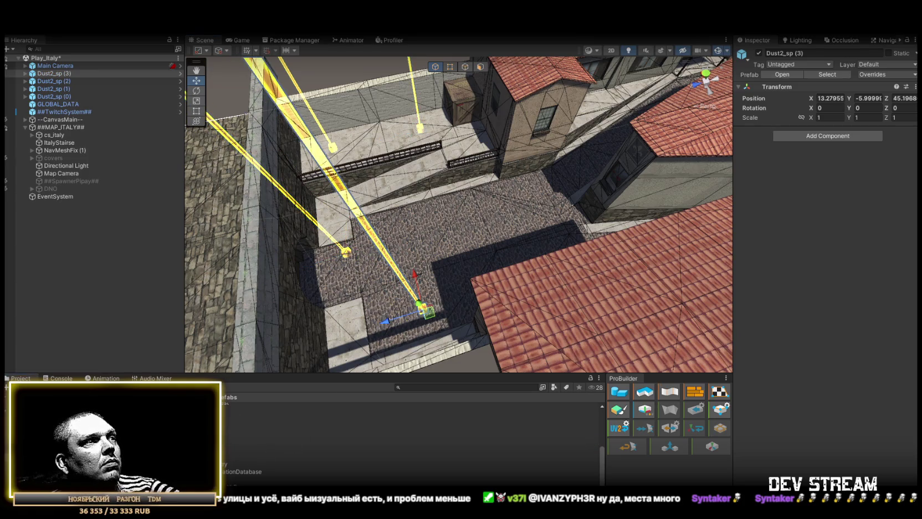
pyautogui.moveTo(430, 228); pyautogui.dragTo(427, 224)
pyautogui.moveTo(238, 440); pyautogui.dragTo(477, 263)
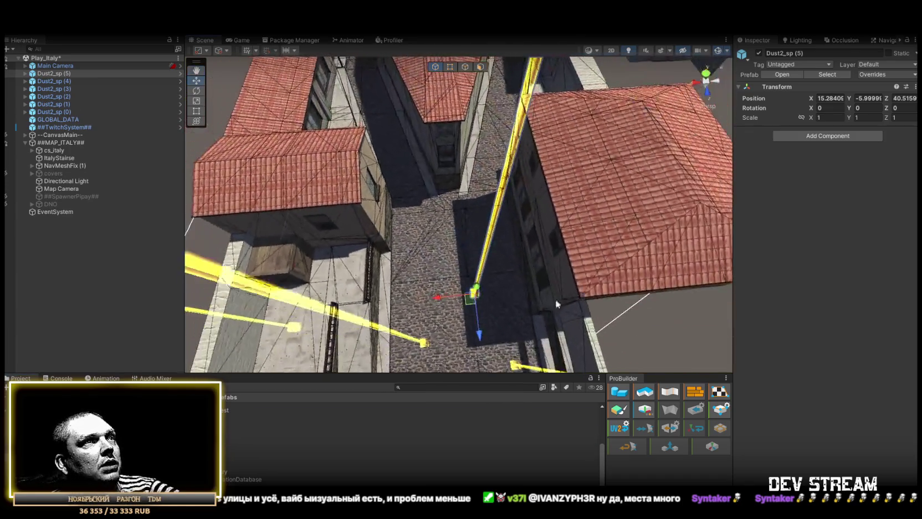
# Add Dust2_sp (6) and (7) in the alley beyond the rooftops.
pyautogui.moveTo(572, 297); pyautogui.dragTo(559, 299)
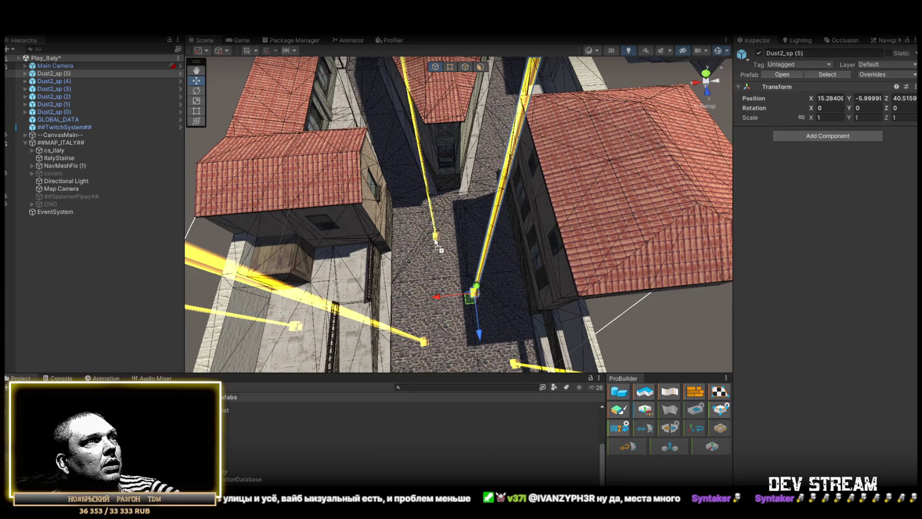
pyautogui.moveTo(421, 229); pyautogui.dragTo(421, 228)
pyautogui.moveTo(280, 387)
pyautogui.mouseDown()
pyautogui.moveTo(493, 211)
pyautogui.moveTo(469, 237)
pyautogui.mouseUp()
pyautogui.moveTo(469, 237)
pyautogui.mouseDown()
pyautogui.moveTo(469, 229)
pyautogui.moveTo(302, 427)
pyautogui.mouseUp()
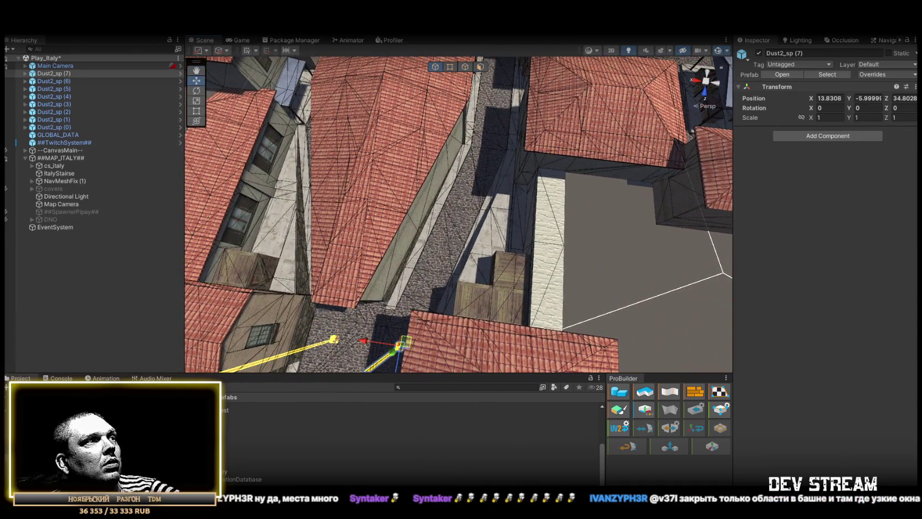
# Add Dust2_sp (8) through (12) and one more spawn in the narrow alley.
pyautogui.moveTo(375, 338)
pyautogui.mouseDown()
pyautogui.moveTo(382, 313)
pyautogui.moveTo(360, 226)
pyautogui.moveTo(369, 222)
pyautogui.moveTo(354, 238)
pyautogui.mouseUp()
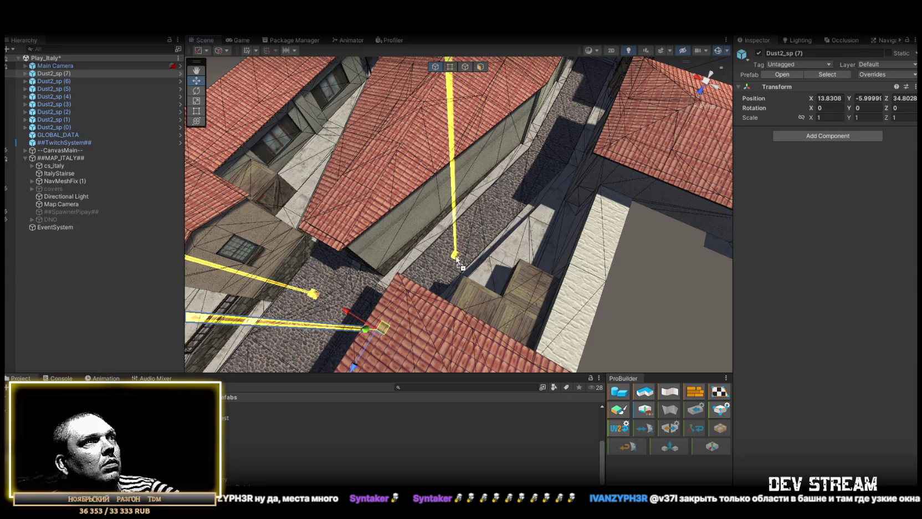
pyautogui.moveTo(457, 260); pyautogui.dragTo(457, 258)
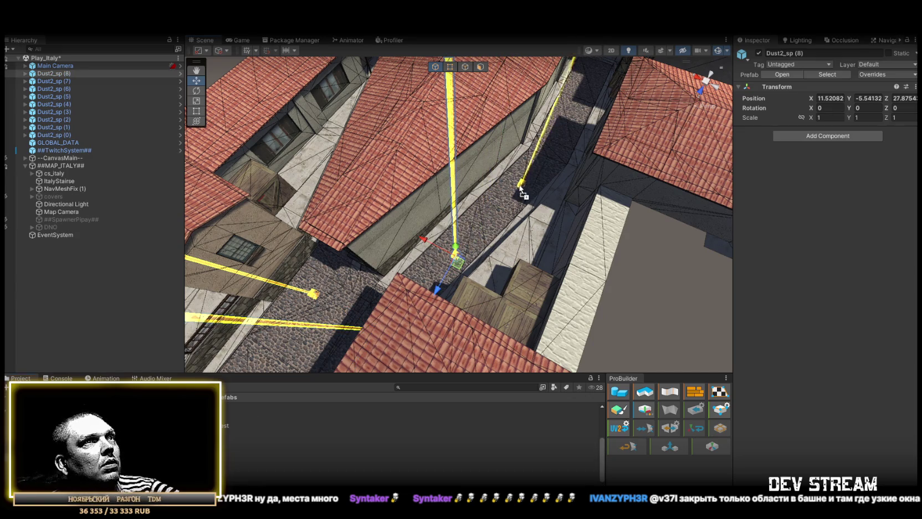
pyautogui.moveTo(515, 202)
pyautogui.mouseDown()
pyautogui.moveTo(471, 268)
pyautogui.moveTo(571, 280)
pyautogui.mouseUp()
pyautogui.moveTo(249, 422)
pyautogui.mouseDown()
pyautogui.moveTo(469, 310)
pyautogui.moveTo(488, 288)
pyautogui.mouseUp()
pyautogui.moveTo(249, 423)
pyautogui.mouseDown()
pyautogui.moveTo(412, 263)
pyautogui.moveTo(391, 243)
pyautogui.moveTo(469, 319)
pyautogui.moveTo(485, 353)
pyautogui.mouseUp()
pyautogui.moveTo(249, 422)
pyautogui.mouseDown()
pyautogui.moveTo(405, 288)
pyautogui.moveTo(399, 281)
pyautogui.mouseUp()
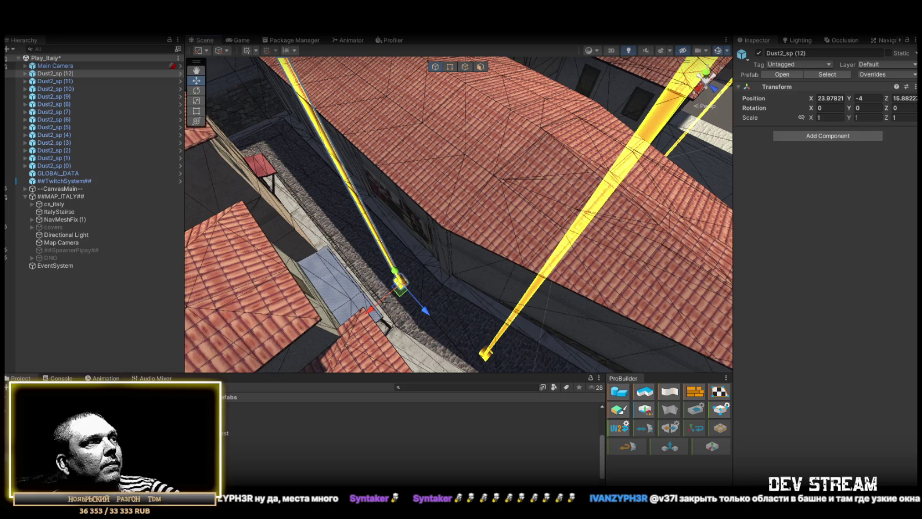
pyautogui.moveTo(249, 422); pyautogui.dragTo(364, 239)
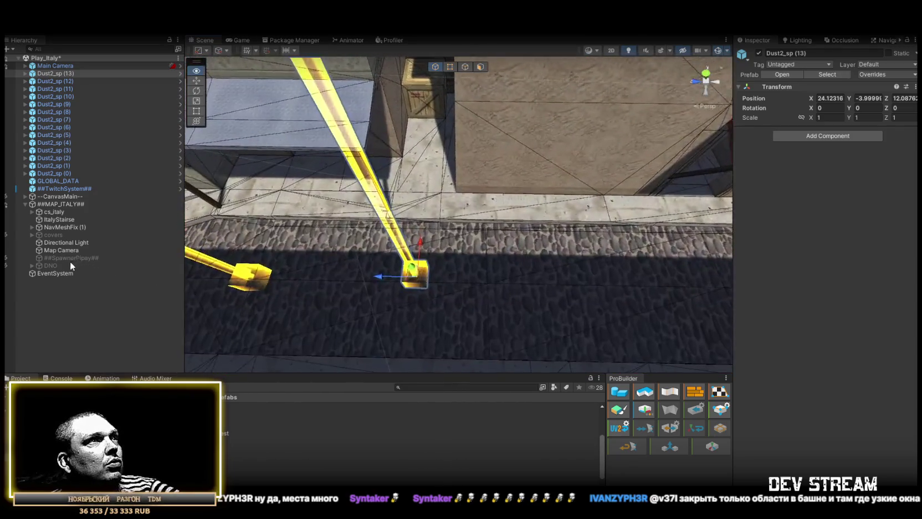
# Show the NavMesh overlay, then place spawns beside the building, including Dust2_sp (14).
pyautogui.click(876, 41)
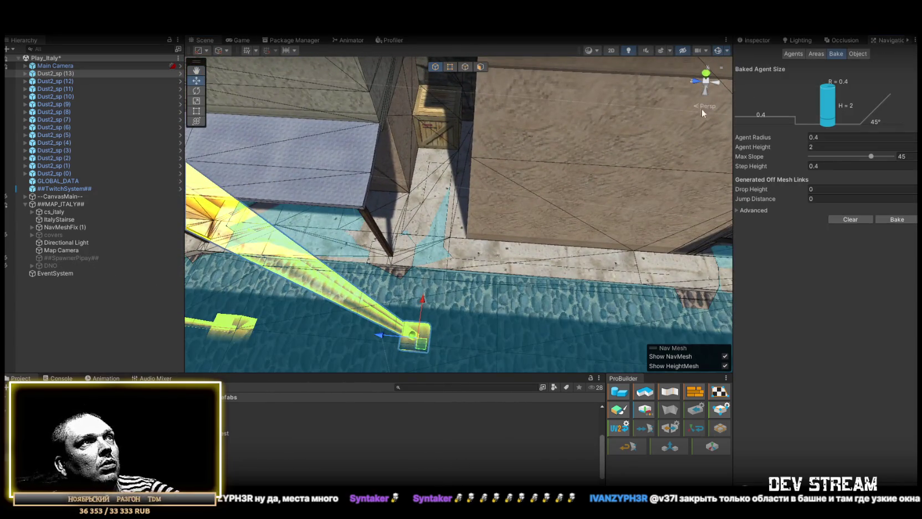
pyautogui.moveTo(395, 237); pyautogui.dragTo(366, 261)
pyautogui.moveTo(138, 432)
pyautogui.mouseDown()
pyautogui.moveTo(319, 346)
pyautogui.moveTo(431, 214)
pyautogui.mouseUp()
pyautogui.moveTo(431, 213)
pyautogui.mouseDown()
pyautogui.moveTo(484, 231)
pyautogui.moveTo(514, 263)
pyautogui.moveTo(504, 312)
pyautogui.moveTo(513, 319)
pyautogui.moveTo(433, 271)
pyautogui.moveTo(372, 268)
pyautogui.moveTo(523, 164)
pyautogui.moveTo(413, 284)
pyautogui.mouseUp()
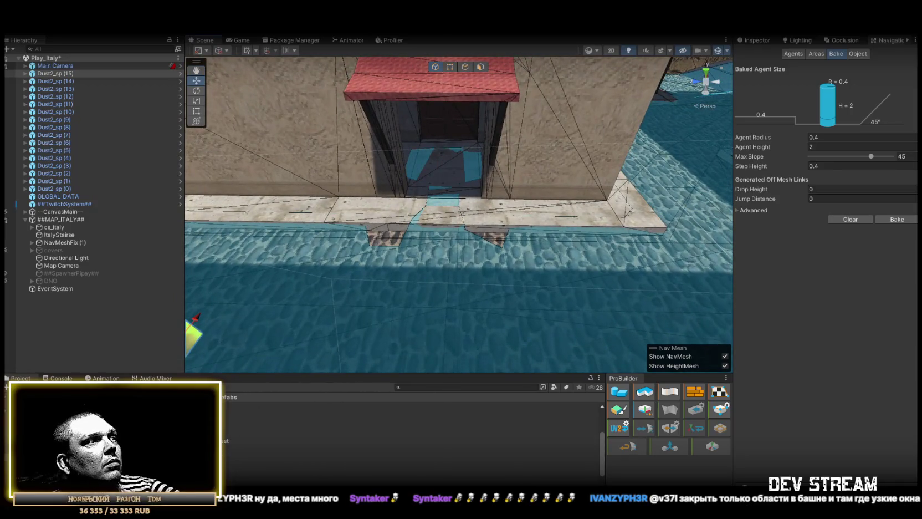
# Add spawns by the doorway, (17) near the red awning, (18) in the alley and (20) on the canal walkway.
pyautogui.moveTo(111, 438)
pyautogui.mouseDown()
pyautogui.moveTo(453, 189)
pyautogui.moveTo(452, 235)
pyautogui.moveTo(319, 368)
pyautogui.mouseUp()
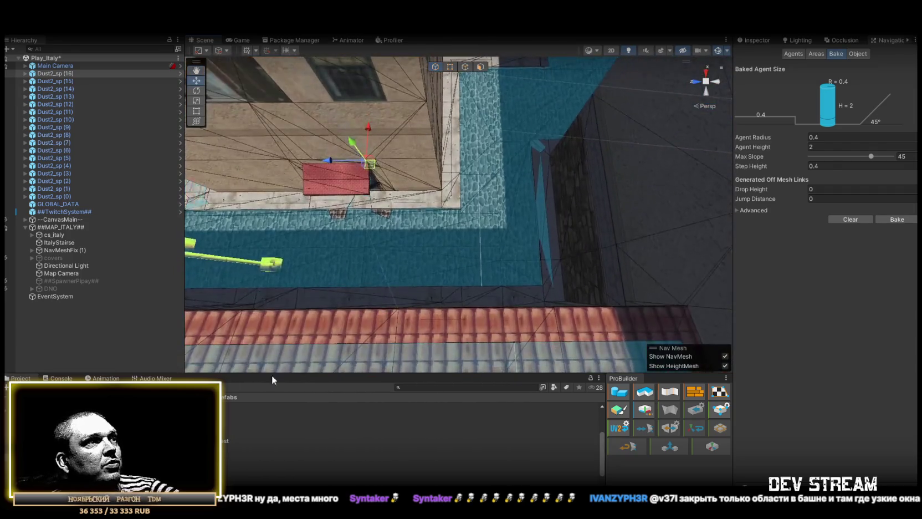
pyautogui.moveTo(224, 440)
pyautogui.mouseDown()
pyautogui.moveTo(448, 251)
pyautogui.moveTo(422, 242)
pyautogui.moveTo(422, 265)
pyautogui.mouseUp()
pyautogui.moveTo(225, 441)
pyautogui.mouseDown()
pyautogui.moveTo(546, 198)
pyautogui.moveTo(497, 184)
pyautogui.mouseUp()
pyautogui.moveTo(498, 184)
pyautogui.mouseDown()
pyautogui.moveTo(556, 199)
pyautogui.moveTo(340, 281)
pyautogui.mouseUp()
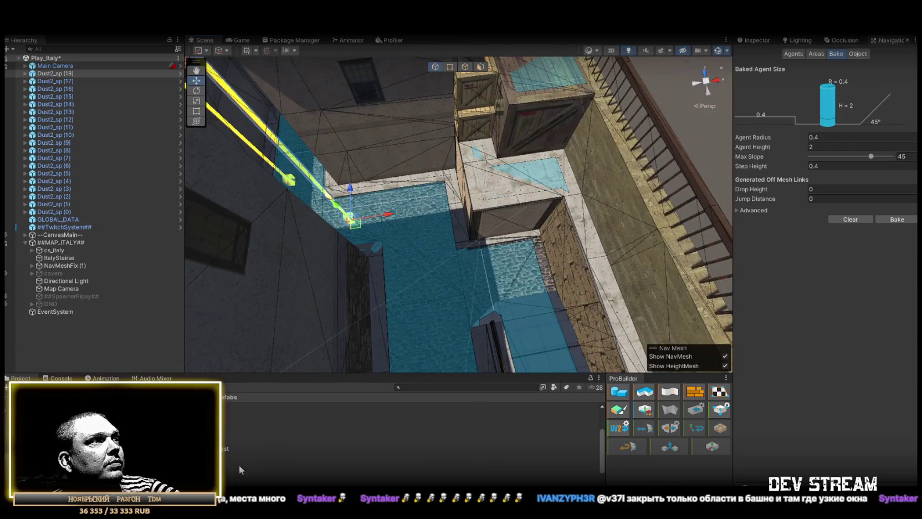
pyautogui.moveTo(236, 462)
pyautogui.mouseDown()
pyautogui.moveTo(429, 209)
pyautogui.moveTo(425, 218)
pyautogui.mouseUp()
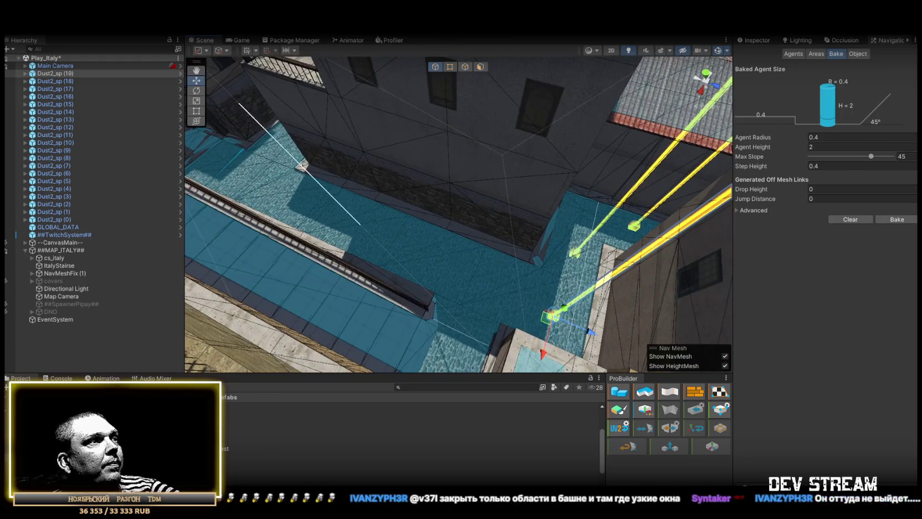
pyautogui.moveTo(235, 462)
pyautogui.mouseDown()
pyautogui.moveTo(494, 288)
pyautogui.moveTo(483, 285)
pyautogui.mouseUp()
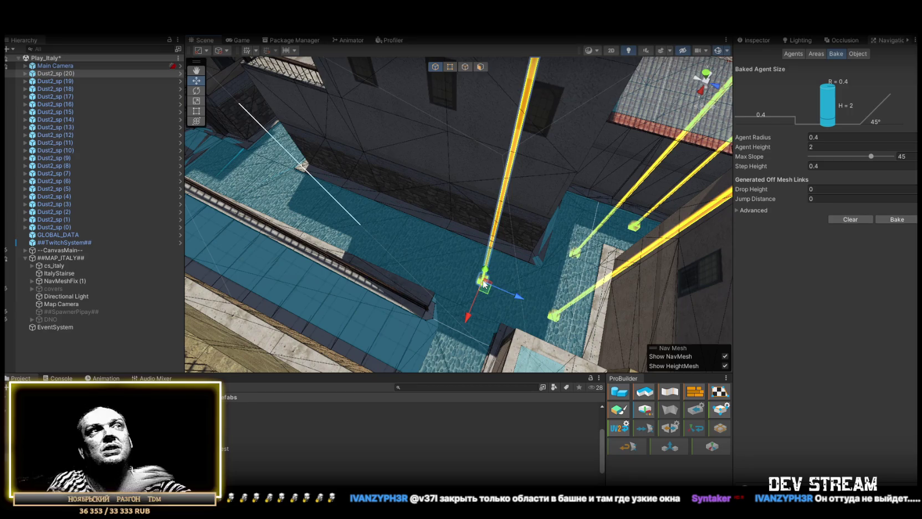
# Duplicate Dust2_sp (21) and place (22) through (24) along the canal walkway.
pyautogui.moveTo(508, 244)
pyautogui.mouseDown()
pyautogui.moveTo(486, 200)
pyautogui.moveTo(509, 225)
pyautogui.moveTo(313, 370)
pyautogui.mouseUp()
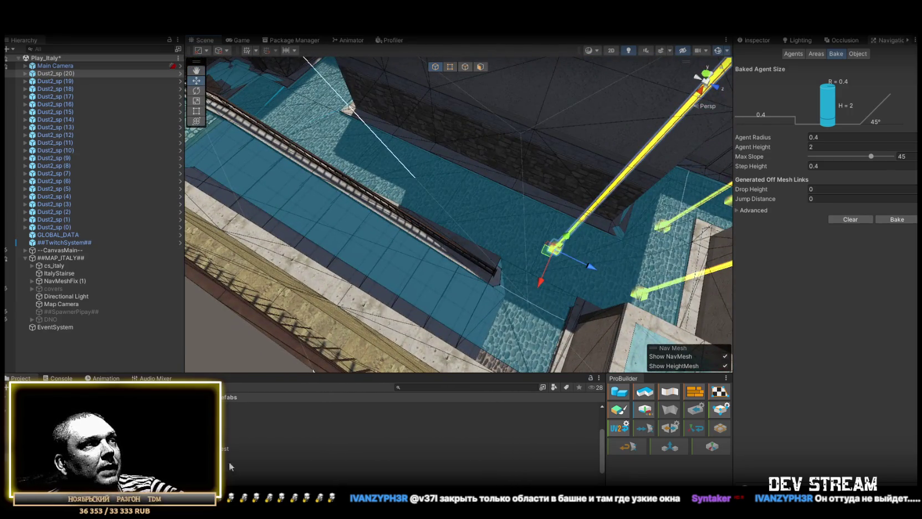
pyautogui.hotkey('ctrl', 'd')
pyautogui.moveTo(477, 216); pyautogui.dragTo(513, 260)
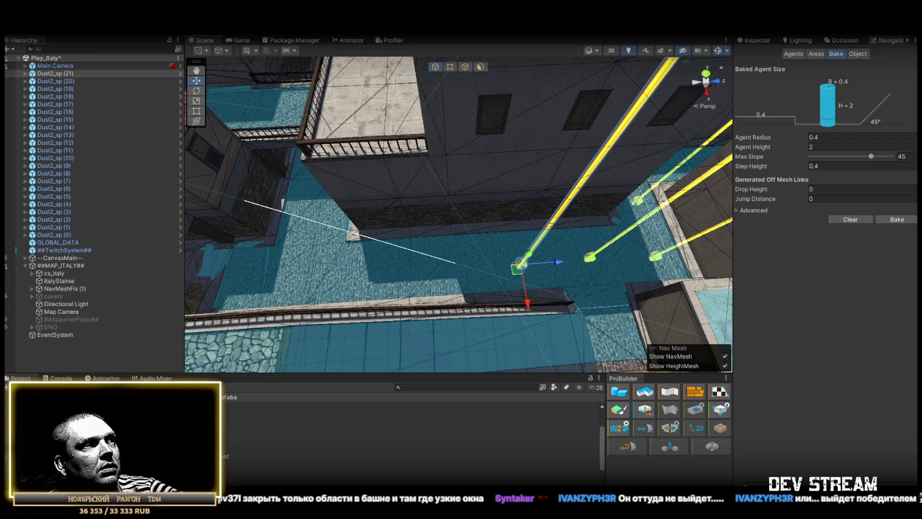
pyautogui.moveTo(366, 344)
pyautogui.mouseDown()
pyautogui.moveTo(419, 260)
pyautogui.moveTo(429, 265)
pyautogui.mouseUp()
pyautogui.moveTo(429, 264); pyautogui.dragTo(223, 460)
pyautogui.moveTo(396, 346)
pyautogui.mouseDown()
pyautogui.moveTo(437, 274)
pyautogui.moveTo(458, 285)
pyautogui.moveTo(589, 240)
pyautogui.moveTo(623, 246)
pyautogui.moveTo(499, 299)
pyautogui.mouseUp()
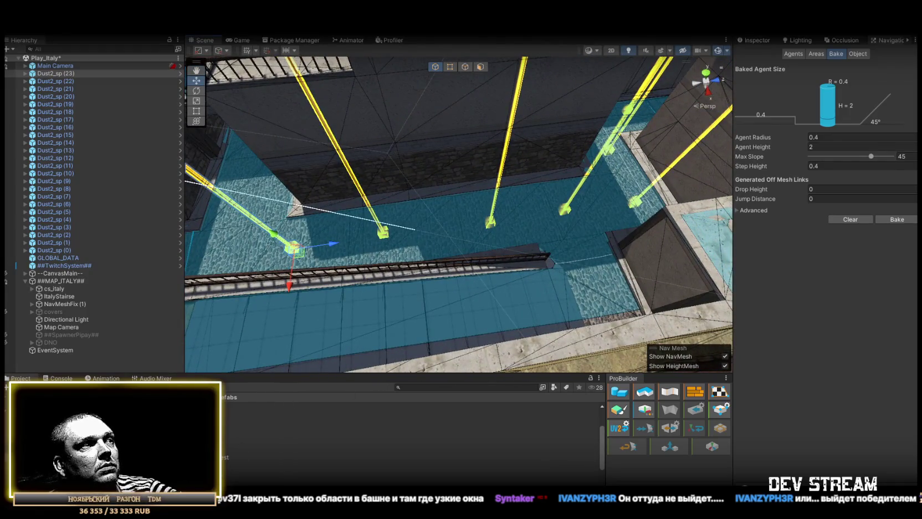
pyautogui.moveTo(588, 304); pyautogui.dragTo(601, 288)
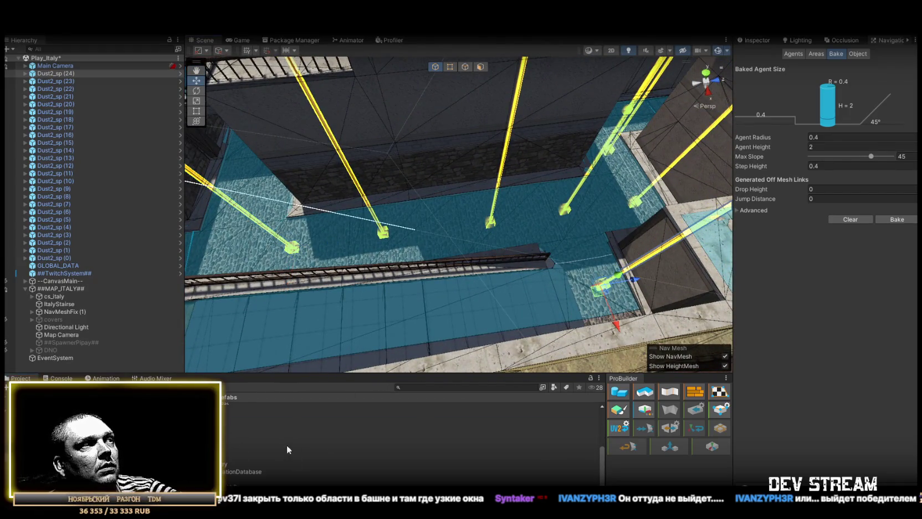
pyautogui.moveTo(470, 279); pyautogui.dragTo(365, 310)
# Delete the stray PoolDay_sp (0) spawn and add Dust2_sp (25) on the stone floor.
pyautogui.moveTo(241, 450)
pyautogui.mouseDown()
pyautogui.moveTo(608, 276)
pyautogui.moveTo(591, 281)
pyautogui.mouseUp()
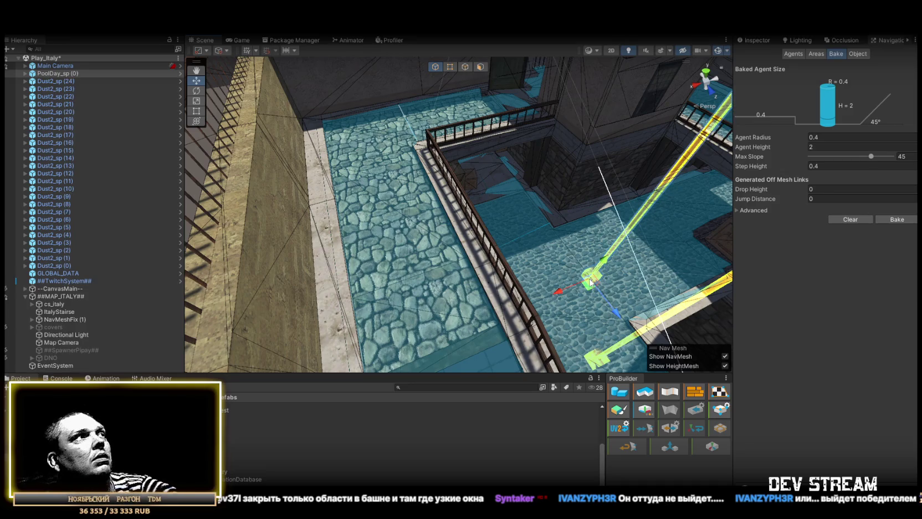
pyautogui.press('Delete')
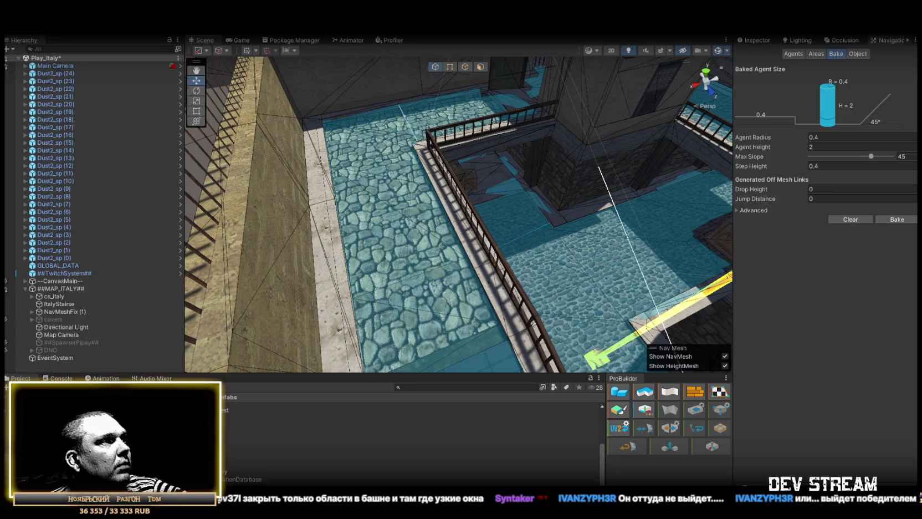
pyautogui.moveTo(241, 450)
pyautogui.mouseDown()
pyautogui.moveTo(430, 308)
pyautogui.moveTo(467, 301)
pyautogui.mouseUp()
# Add Dust2_sp (26) through (28) on the stone floor.
pyautogui.scroll(5, 468, 301)
pyautogui.moveTo(241, 454); pyautogui.dragTo(479, 251)
pyautogui.moveTo(239, 452)
pyautogui.mouseDown()
pyautogui.moveTo(556, 236)
pyautogui.moveTo(548, 239)
pyautogui.mouseUp()
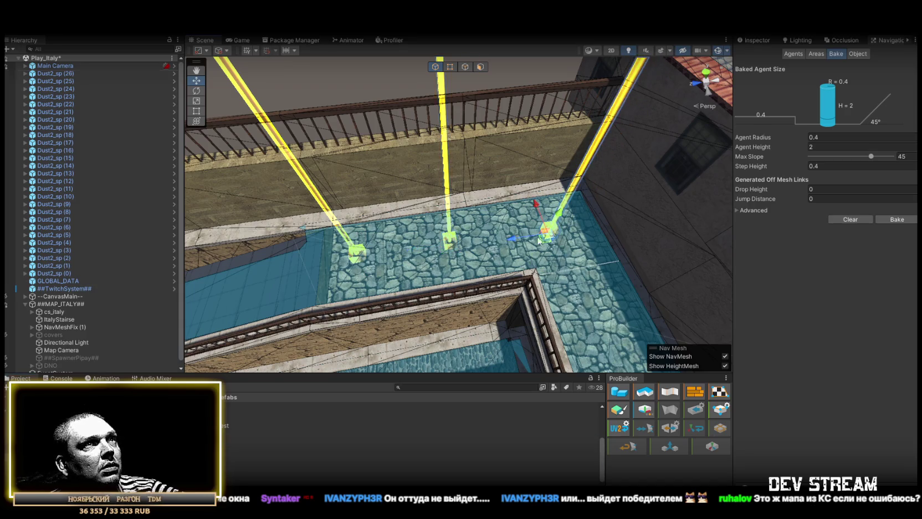
pyautogui.moveTo(242, 452)
pyautogui.mouseDown()
pyautogui.moveTo(422, 251)
pyautogui.moveTo(405, 263)
pyautogui.moveTo(420, 277)
pyautogui.mouseUp()
pyautogui.moveTo(420, 277)
pyautogui.mouseDown()
pyautogui.moveTo(552, 255)
pyautogui.moveTo(447, 285)
pyautogui.moveTo(392, 237)
pyautogui.moveTo(601, 257)
pyautogui.moveTo(507, 316)
pyautogui.mouseUp()
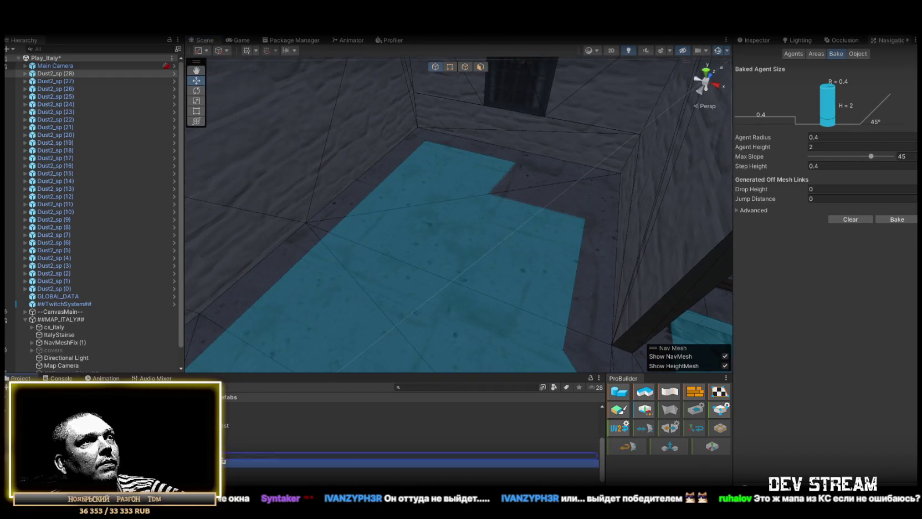
# Place Dust2_sp (29) in the dark room's far corner, then add (30) and (31).
pyautogui.moveTo(311, 460)
pyautogui.mouseDown()
pyautogui.moveTo(441, 244)
pyautogui.moveTo(616, 262)
pyautogui.moveTo(526, 260)
pyautogui.mouseUp()
pyautogui.press('f')
pyautogui.moveTo(468, 262)
pyautogui.mouseDown()
pyautogui.moveTo(546, 227)
pyautogui.moveTo(537, 226)
pyautogui.mouseUp()
pyautogui.moveTo(385, 310)
pyautogui.mouseDown()
pyautogui.moveTo(268, 262)
pyautogui.moveTo(263, 274)
pyautogui.moveTo(367, 292)
pyautogui.moveTo(586, 290)
pyautogui.moveTo(469, 263)
pyautogui.moveTo(260, 384)
pyautogui.mouseUp()
pyautogui.moveTo(250, 471)
pyautogui.mouseDown()
pyautogui.moveTo(310, 311)
pyautogui.moveTo(363, 256)
pyautogui.mouseUp()
pyautogui.moveTo(363, 256)
pyautogui.mouseDown()
pyautogui.moveTo(422, 242)
pyautogui.moveTo(478, 253)
pyautogui.moveTo(81, 254)
pyautogui.moveTo(360, 274)
pyautogui.moveTo(387, 262)
pyautogui.moveTo(264, 433)
pyautogui.moveTo(425, 228)
pyautogui.mouseUp()
# Add Dust2_sp (32) near the barrels, (33) in the corridor, (34), and (35) in the dark room.
pyautogui.moveTo(529, 164); pyautogui.dragTo(528, 162)
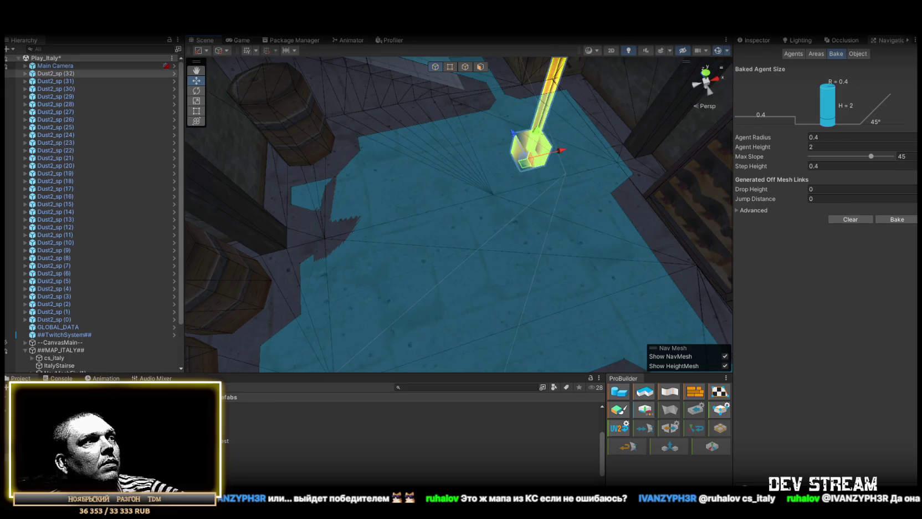
pyautogui.moveTo(224, 440)
pyautogui.mouseDown()
pyautogui.moveTo(432, 298)
pyautogui.moveTo(425, 308)
pyautogui.moveTo(144, 205)
pyautogui.moveTo(617, 253)
pyautogui.moveTo(473, 298)
pyautogui.moveTo(360, 410)
pyautogui.moveTo(210, 443)
pyautogui.mouseUp()
pyautogui.moveTo(274, 444)
pyautogui.mouseDown()
pyautogui.moveTo(510, 243)
pyautogui.moveTo(493, 226)
pyautogui.mouseUp()
pyautogui.moveTo(401, 319)
pyautogui.mouseDown()
pyautogui.moveTo(490, 236)
pyautogui.moveTo(639, 321)
pyautogui.moveTo(516, 273)
pyautogui.moveTo(290, 274)
pyautogui.moveTo(250, 298)
pyautogui.moveTo(356, 364)
pyautogui.moveTo(346, 366)
pyautogui.mouseUp()
pyautogui.moveTo(274, 444); pyautogui.dragTo(482, 246)
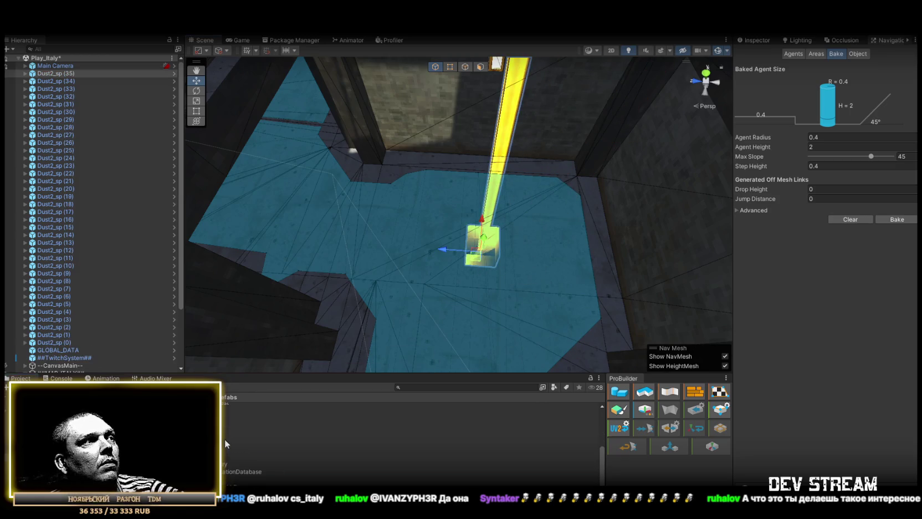
# Place Dust2_sp (36) in the room and bring another spawn into the corridor by the wooden wall.
pyautogui.moveTo(222, 436)
pyautogui.mouseDown()
pyautogui.moveTo(332, 399)
pyautogui.moveTo(414, 277)
pyautogui.moveTo(280, 214)
pyautogui.mouseUp()
pyautogui.moveTo(555, 237); pyautogui.dragTo(398, 234)
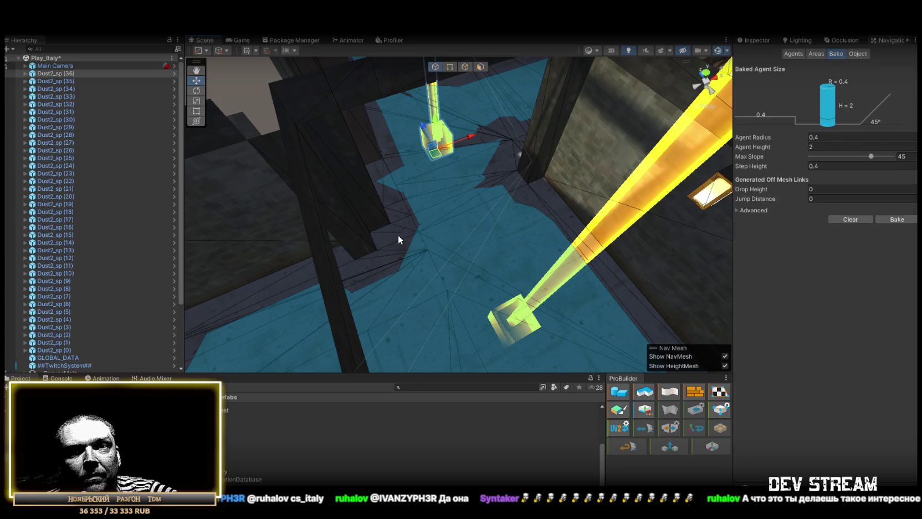
pyautogui.moveTo(587, 200)
pyautogui.mouseDown()
pyautogui.moveTo(477, 173)
pyautogui.moveTo(401, 141)
pyautogui.moveTo(642, 179)
pyautogui.moveTo(565, 177)
pyautogui.moveTo(544, 138)
pyautogui.moveTo(553, 173)
pyautogui.mouseUp()
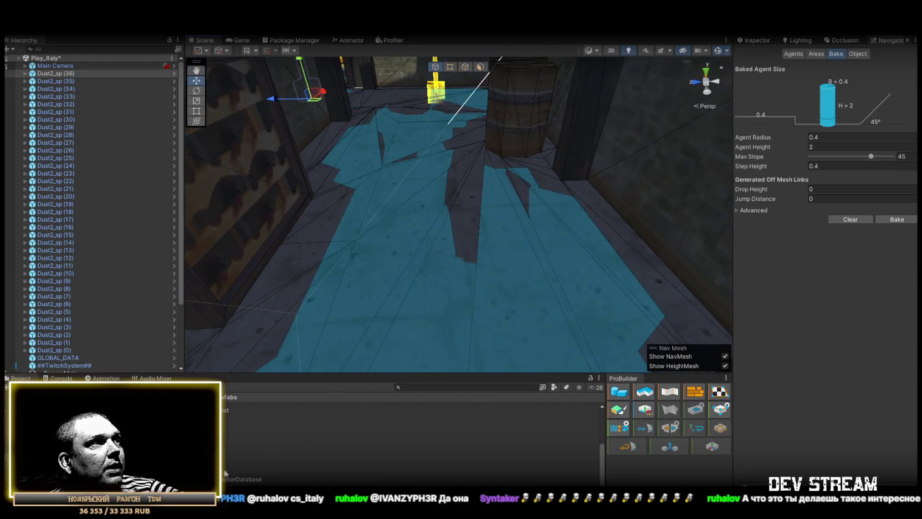
pyautogui.moveTo(232, 445)
pyautogui.mouseDown()
pyautogui.moveTo(227, 421)
pyautogui.moveTo(437, 177)
pyautogui.moveTo(400, 173)
pyautogui.mouseUp()
# Add Dust2_sp (38) by the wall and (39) in the corridor, shifted left.
pyautogui.moveTo(227, 421)
pyautogui.mouseDown()
pyautogui.moveTo(518, 310)
pyautogui.moveTo(295, 240)
pyautogui.moveTo(299, 230)
pyautogui.moveTo(589, 233)
pyautogui.moveTo(202, 343)
pyautogui.moveTo(339, 357)
pyautogui.moveTo(373, 311)
pyautogui.moveTo(498, 298)
pyautogui.moveTo(392, 210)
pyautogui.moveTo(365, 279)
pyautogui.mouseUp()
pyautogui.moveTo(249, 447)
pyautogui.mouseDown()
pyautogui.moveTo(277, 438)
pyautogui.moveTo(413, 172)
pyautogui.moveTo(403, 178)
pyautogui.mouseUp()
pyautogui.moveTo(403, 177); pyautogui.dragTo(376, 133)
pyautogui.moveTo(439, 256); pyautogui.dragTo(393, 255)
pyautogui.moveTo(433, 281)
pyautogui.mouseDown()
pyautogui.moveTo(576, 292)
pyautogui.moveTo(505, 326)
pyautogui.moveTo(496, 341)
pyautogui.mouseUp()
# Add spawns up to Dust2_sp (41) and (42) along the corridor and in a stone doorway.
pyautogui.moveTo(227, 448)
pyautogui.mouseDown()
pyautogui.moveTo(479, 286)
pyautogui.moveTo(414, 245)
pyautogui.moveTo(544, 259)
pyautogui.moveTo(343, 282)
pyautogui.moveTo(614, 268)
pyautogui.moveTo(534, 282)
pyautogui.mouseUp()
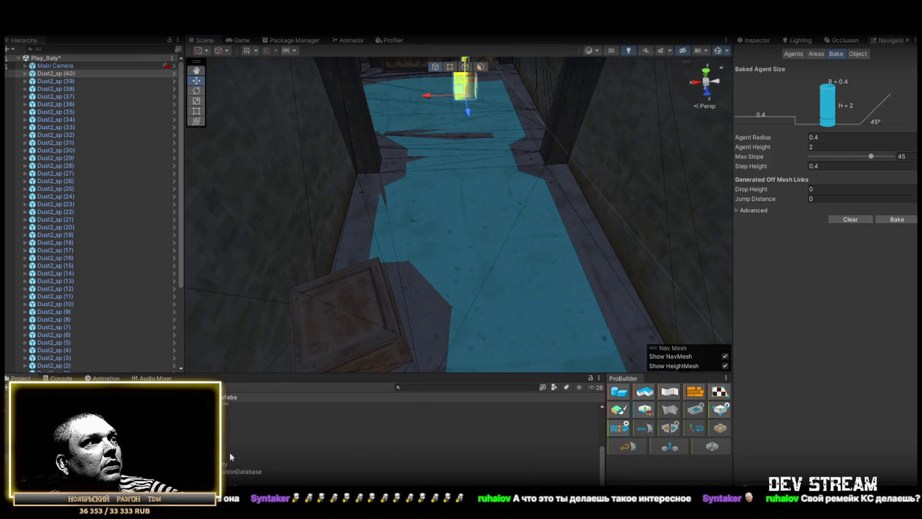
pyautogui.moveTo(243, 447)
pyautogui.mouseDown()
pyautogui.moveTo(512, 261)
pyautogui.moveTo(514, 277)
pyautogui.mouseUp()
pyautogui.moveTo(514, 277); pyautogui.dragTo(194, 323)
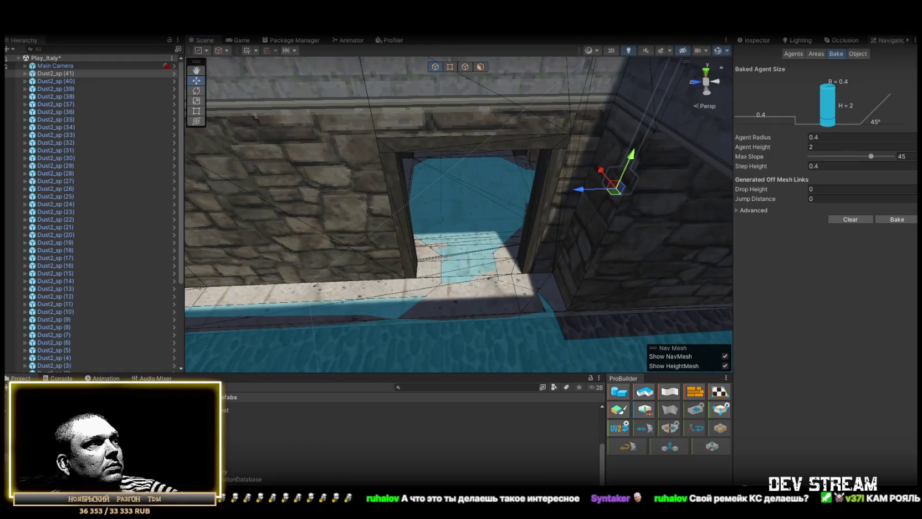
pyautogui.moveTo(465, 203)
pyautogui.mouseDown()
pyautogui.moveTo(583, 290)
pyautogui.moveTo(595, 208)
pyautogui.moveTo(396, 225)
pyautogui.moveTo(635, 324)
pyautogui.moveTo(83, 213)
pyautogui.moveTo(75, 259)
pyautogui.moveTo(121, 283)
pyautogui.moveTo(426, 279)
pyautogui.moveTo(370, 343)
pyautogui.mouseUp()
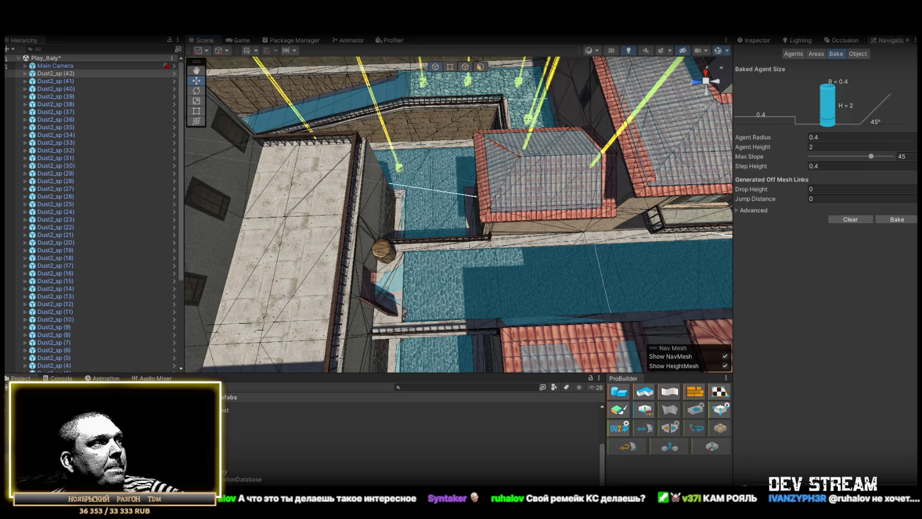
# Place Dust2_sp (43) on the floor and another spawn near the crates.
pyautogui.moveTo(347, 386); pyautogui.dragTo(459, 286)
pyautogui.moveTo(440, 169)
pyautogui.mouseDown()
pyautogui.moveTo(482, 213)
pyautogui.moveTo(520, 190)
pyautogui.moveTo(532, 195)
pyautogui.mouseUp()
pyautogui.moveTo(354, 455)
pyautogui.mouseDown()
pyautogui.moveTo(490, 231)
pyautogui.moveTo(486, 210)
pyautogui.moveTo(319, 222)
pyautogui.moveTo(222, 431)
pyautogui.moveTo(490, 256)
pyautogui.moveTo(476, 185)
pyautogui.mouseUp()
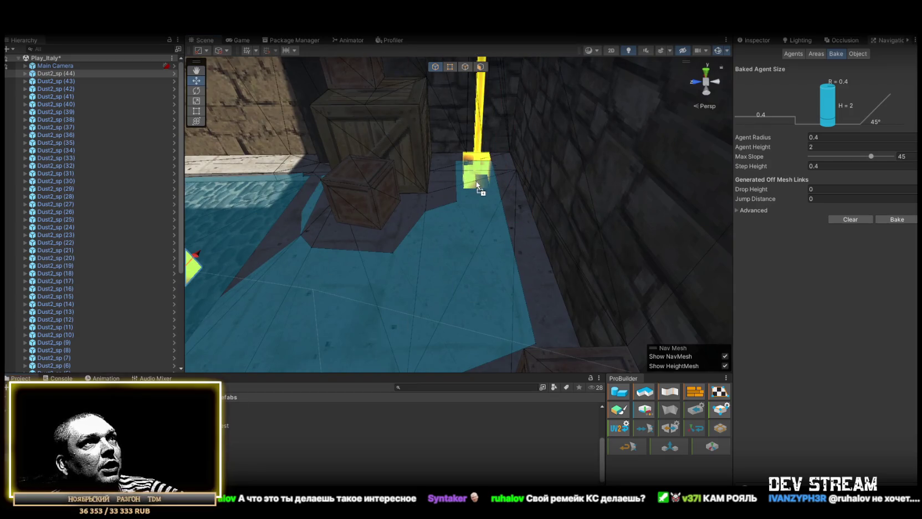
pyautogui.moveTo(372, 254)
pyautogui.mouseDown()
pyautogui.moveTo(494, 295)
pyautogui.moveTo(413, 328)
pyautogui.moveTo(319, 325)
pyautogui.moveTo(302, 344)
pyautogui.moveTo(305, 375)
pyautogui.mouseUp()
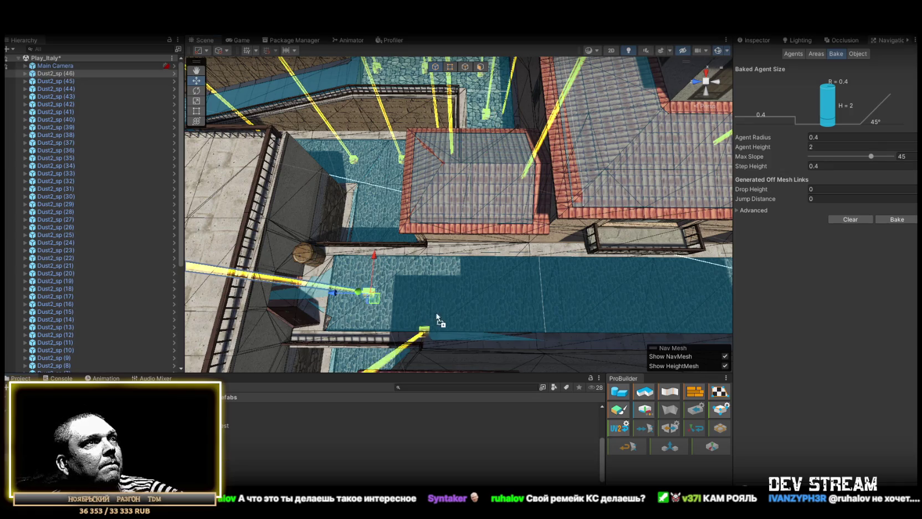
# Duplicate spawn points and move the copies along and across the canal.
pyautogui.hotkey('ctrl', 'd')
pyautogui.moveTo(441, 297)
pyautogui.mouseDown()
pyautogui.moveTo(445, 267)
pyautogui.moveTo(507, 303)
pyautogui.mouseUp()
pyautogui.moveTo(364, 353)
pyautogui.mouseDown()
pyautogui.moveTo(416, 288)
pyautogui.moveTo(435, 286)
pyautogui.mouseUp()
pyautogui.moveTo(509, 260); pyautogui.dragTo(507, 250)
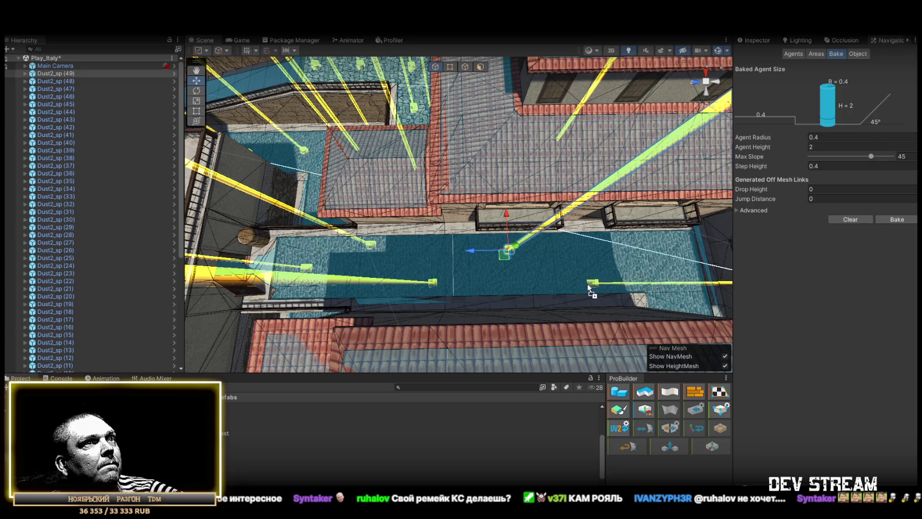
pyautogui.hotkey('ctrl', 'd')
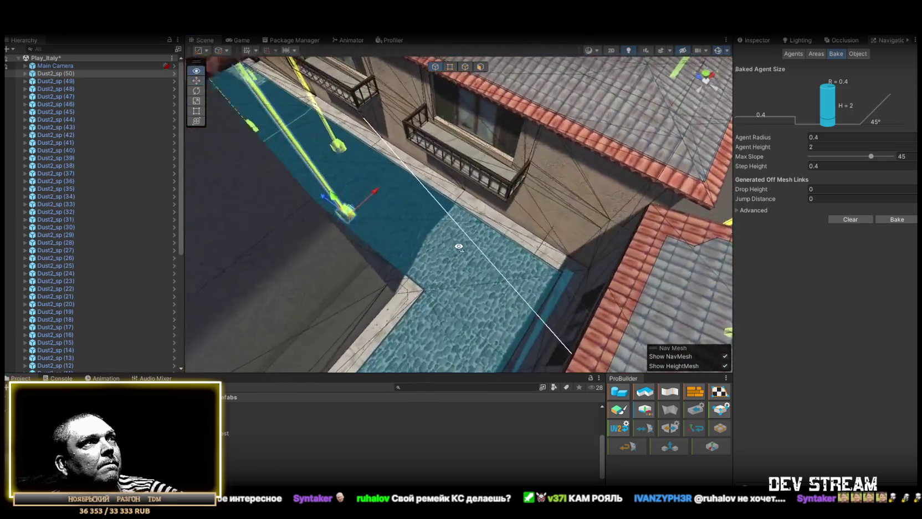
pyautogui.moveTo(334, 213)
pyautogui.mouseDown()
pyautogui.moveTo(427, 272)
pyautogui.moveTo(467, 240)
pyautogui.mouseUp()
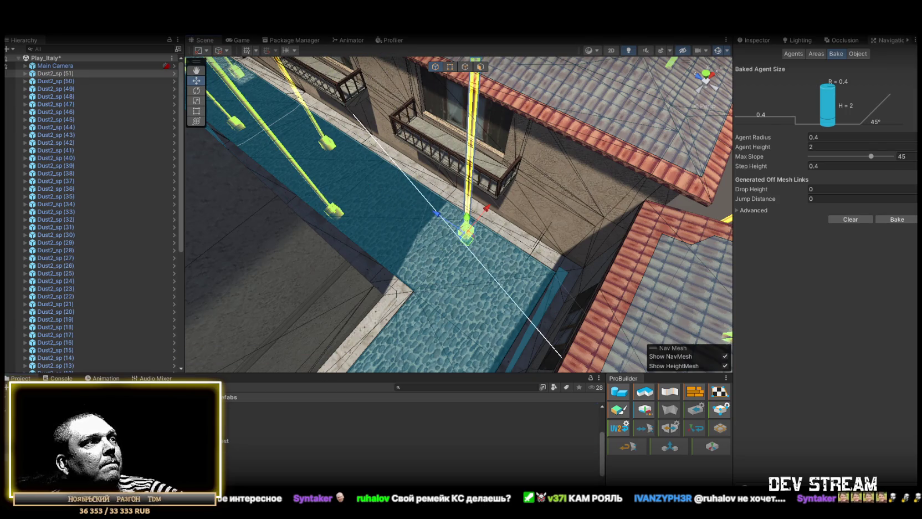
pyautogui.moveTo(467, 235)
pyautogui.mouseDown()
pyautogui.moveTo(422, 330)
pyautogui.moveTo(496, 328)
pyautogui.mouseUp()
# Make several more duplicates along the canal and rooftops, reaching Dust2_sp (56).
pyautogui.hotkey('ctrl', 'd')
pyautogui.moveTo(559, 298)
pyautogui.mouseDown()
pyautogui.moveTo(383, 277)
pyautogui.moveTo(370, 314)
pyautogui.moveTo(360, 288)
pyautogui.moveTo(377, 312)
pyautogui.moveTo(354, 332)
pyautogui.mouseUp()
pyautogui.scroll(5, 383, 277)
pyautogui.hotkey('ctrl', 'd')
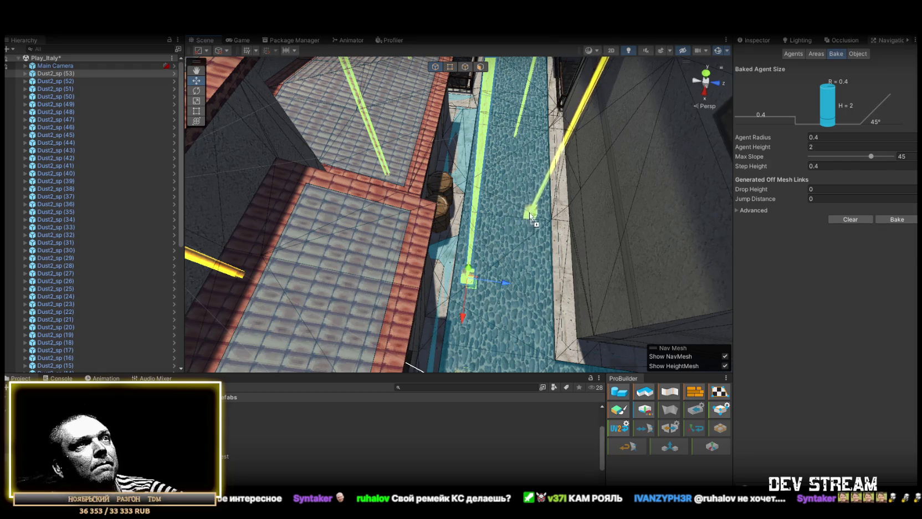
pyautogui.hotkey('ctrl', 'd')
pyautogui.moveTo(536, 217)
pyautogui.mouseDown()
pyautogui.moveTo(515, 249)
pyautogui.moveTo(439, 310)
pyautogui.moveTo(428, 259)
pyautogui.moveTo(388, 288)
pyautogui.moveTo(354, 333)
pyautogui.mouseUp()
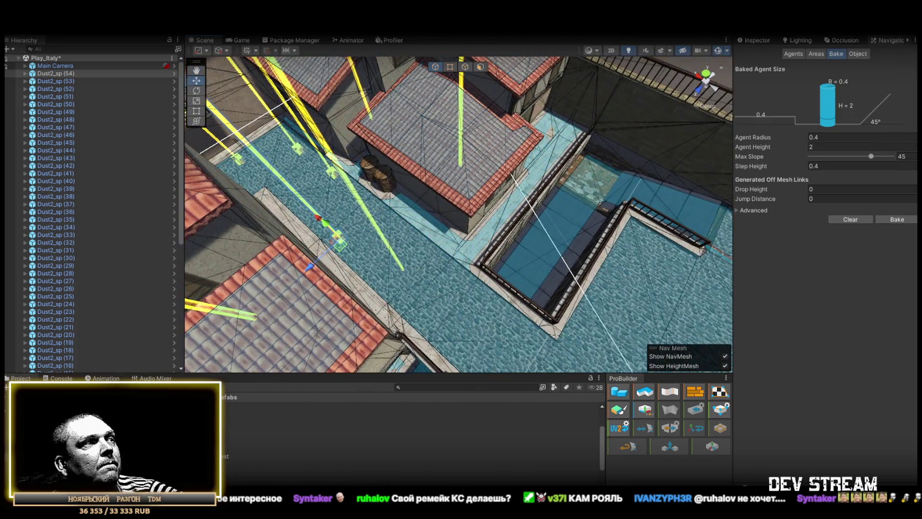
pyautogui.hotkey('ctrl', 'd')
pyautogui.moveTo(438, 265); pyautogui.dragTo(382, 264)
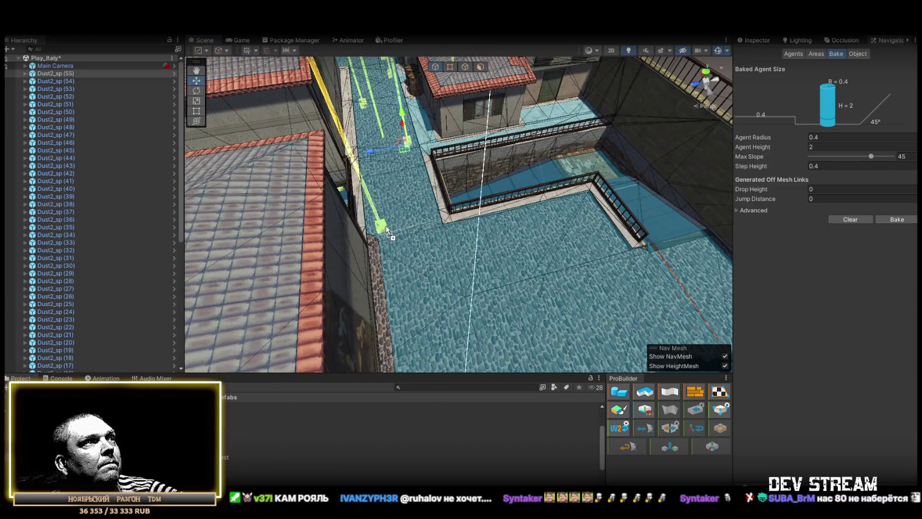
pyautogui.moveTo(518, 257); pyautogui.dragTo(446, 248)
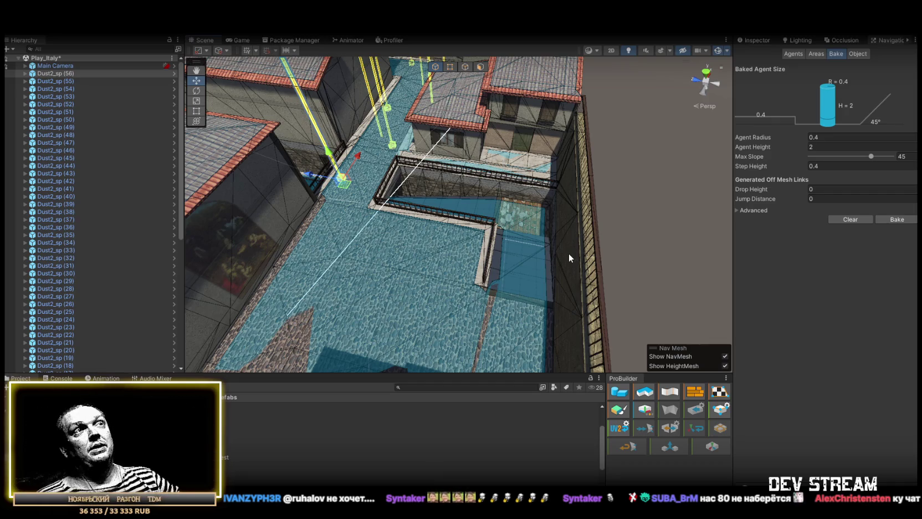
pyautogui.moveTo(568, 253); pyautogui.dragTo(491, 250)
# Move a spawn away from the doorway and duplicate one onto the courtyard floor by the left wall.
pyautogui.scroll(10, 491, 250)
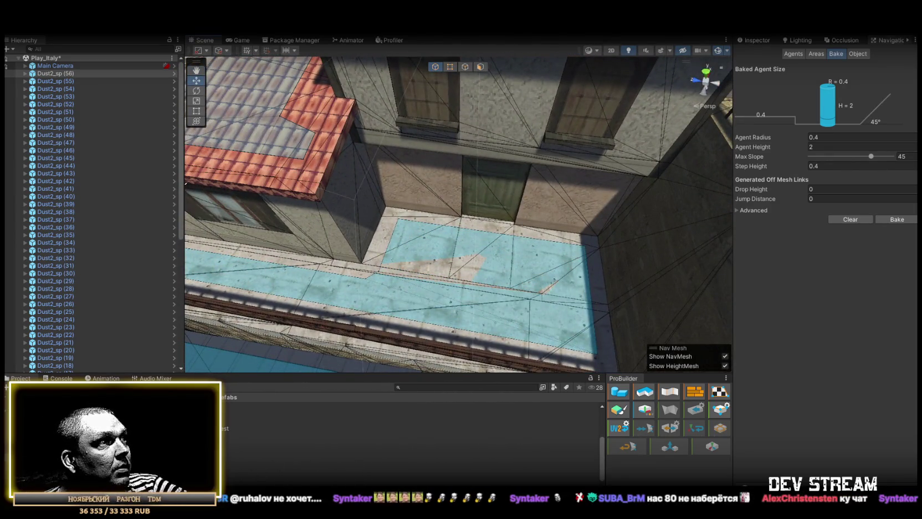
pyautogui.moveTo(459, 238)
pyautogui.mouseDown()
pyautogui.moveTo(423, 254)
pyautogui.moveTo(545, 308)
pyautogui.moveTo(226, 296)
pyautogui.moveTo(332, 310)
pyautogui.moveTo(421, 299)
pyautogui.mouseUp()
pyautogui.hotkey('ctrl', 'd')
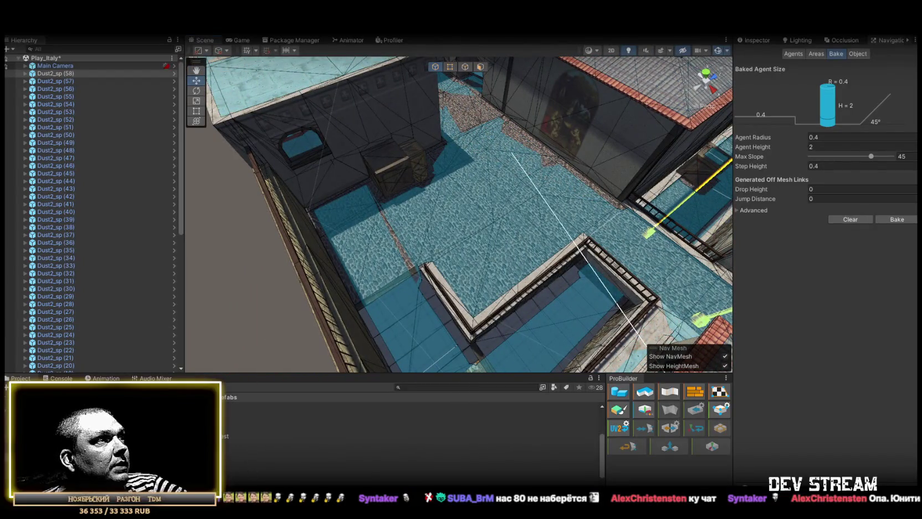
pyautogui.moveTo(421, 299); pyautogui.dragTo(331, 243)
pyautogui.moveTo(330, 345); pyautogui.dragTo(377, 273)
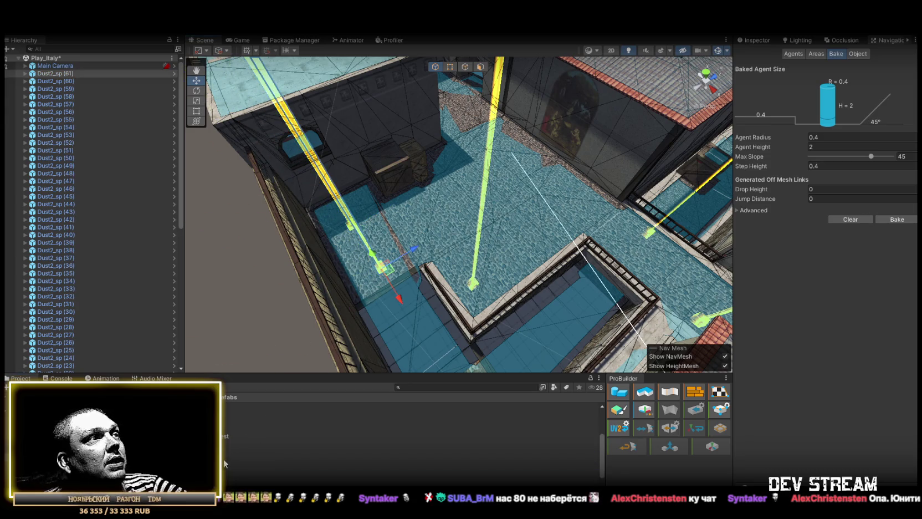
# Add courtyard spawns including Dust2_sp (63), one near the railing, and (66) on the cobbles.
pyautogui.moveTo(241, 473); pyautogui.dragTo(430, 241)
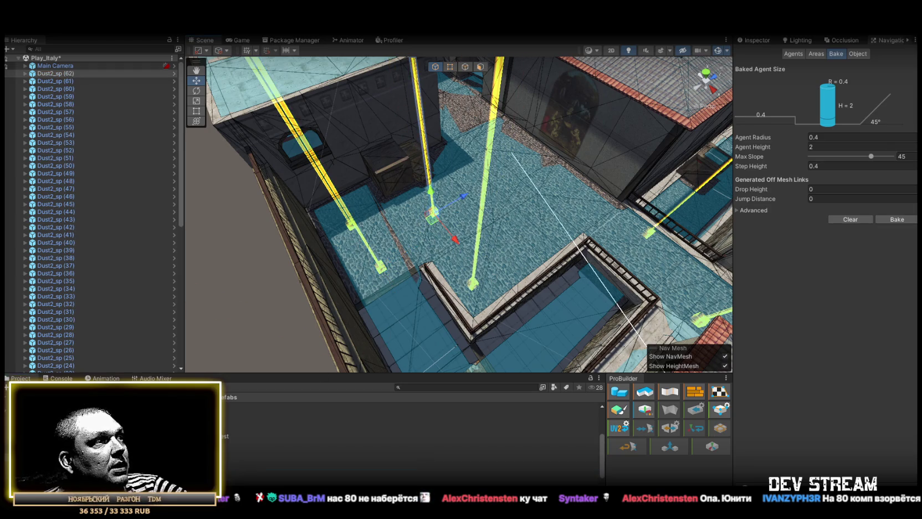
pyautogui.moveTo(537, 256); pyautogui.dragTo(532, 260)
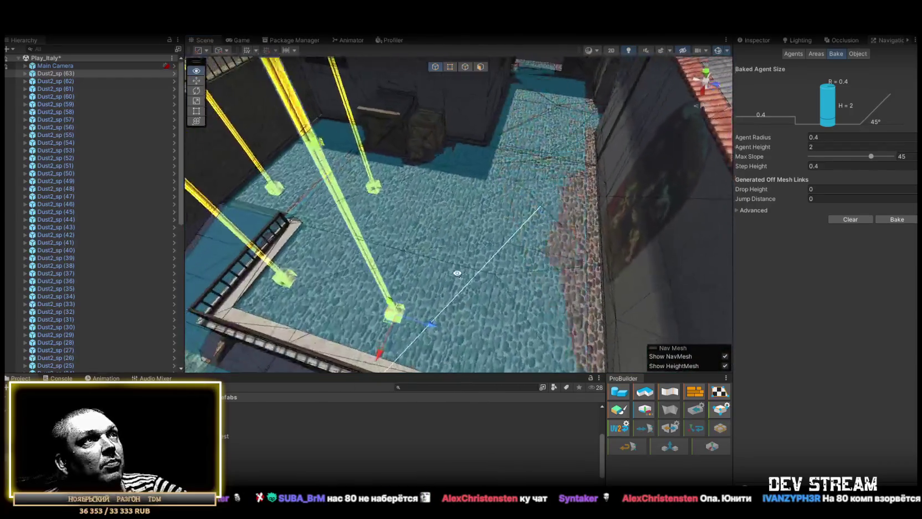
pyautogui.moveTo(238, 473); pyautogui.dragTo(495, 211)
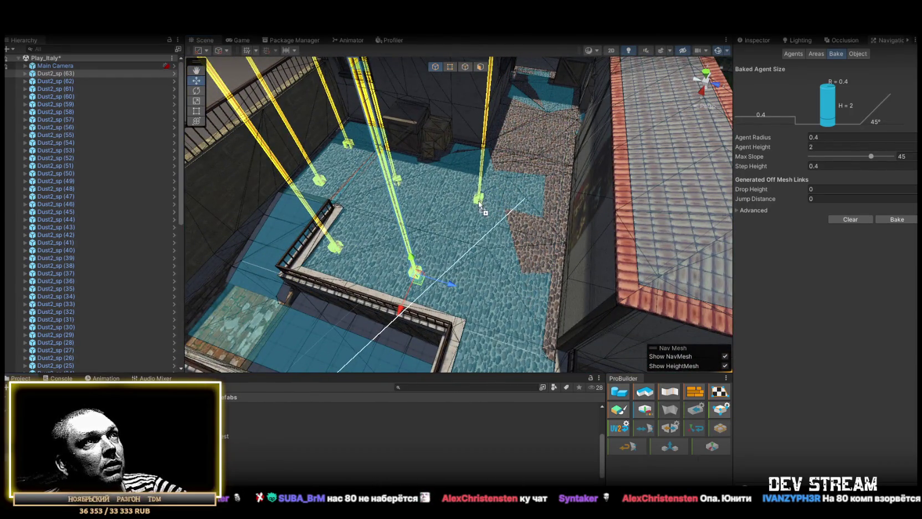
pyautogui.moveTo(238, 474)
pyautogui.mouseDown()
pyautogui.moveTo(518, 282)
pyautogui.moveTo(554, 316)
pyautogui.moveTo(687, 347)
pyautogui.moveTo(306, 218)
pyautogui.moveTo(388, 260)
pyautogui.mouseUp()
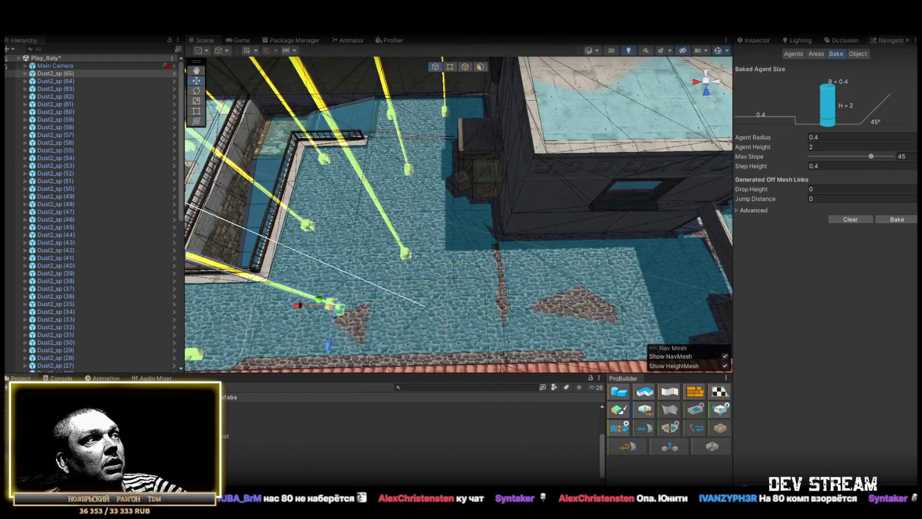
pyautogui.moveTo(249, 474); pyautogui.dragTo(459, 320)
# Place spawns nearby, Dust2_sp (68) in the passage and (69) on the upper floor.
pyautogui.moveTo(250, 470); pyautogui.dragTo(579, 295)
pyautogui.press('f')
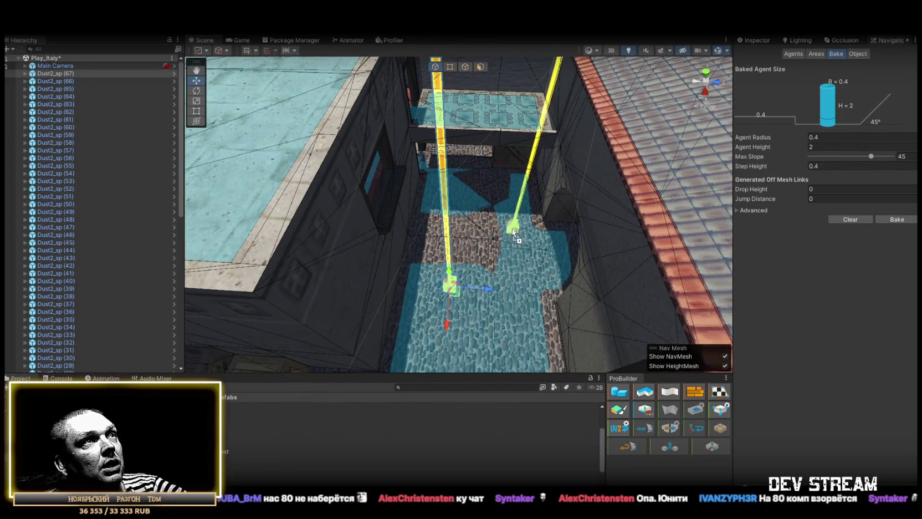
pyautogui.moveTo(509, 216); pyautogui.dragTo(507, 215)
pyautogui.press('f')
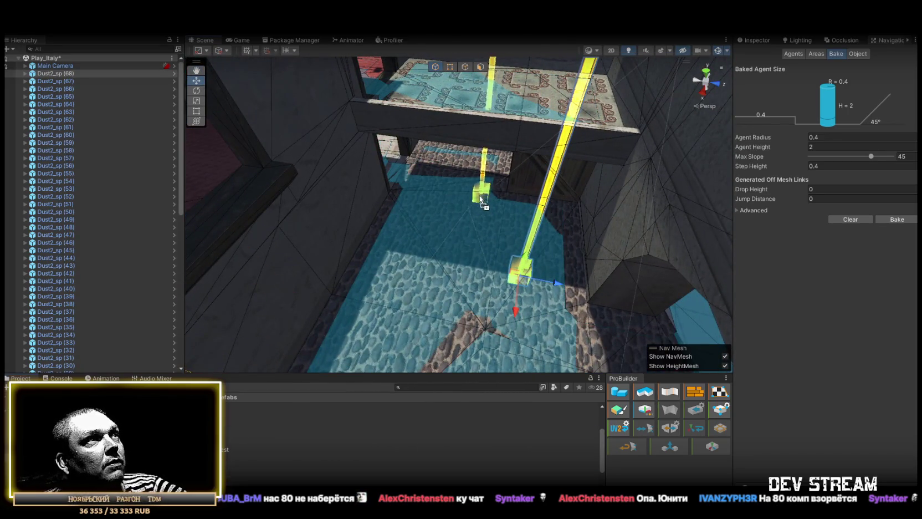
pyautogui.moveTo(450, 190); pyautogui.dragTo(443, 185)
pyautogui.press('f')
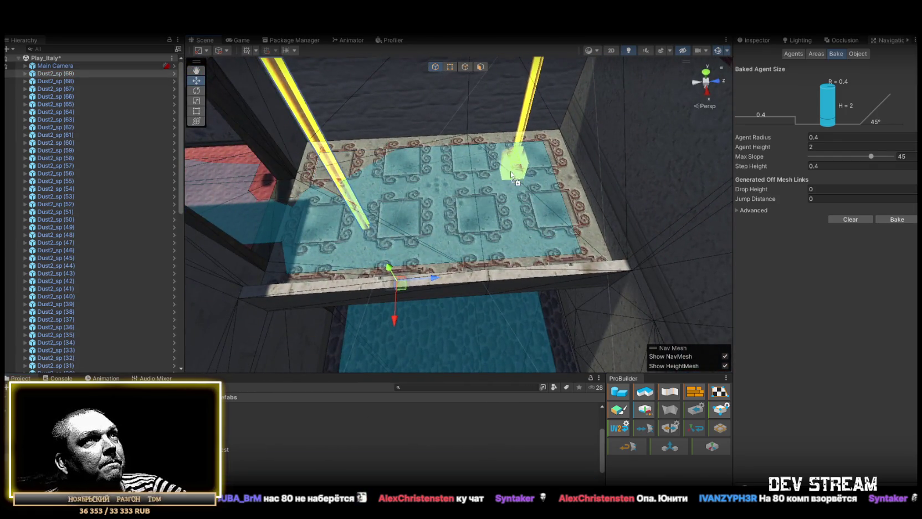
# Place Dust2_sp (70) through (73) in the wallpapered room, the last near the dresser.
pyautogui.moveTo(502, 200); pyautogui.dragTo(502, 199)
pyautogui.press('f')
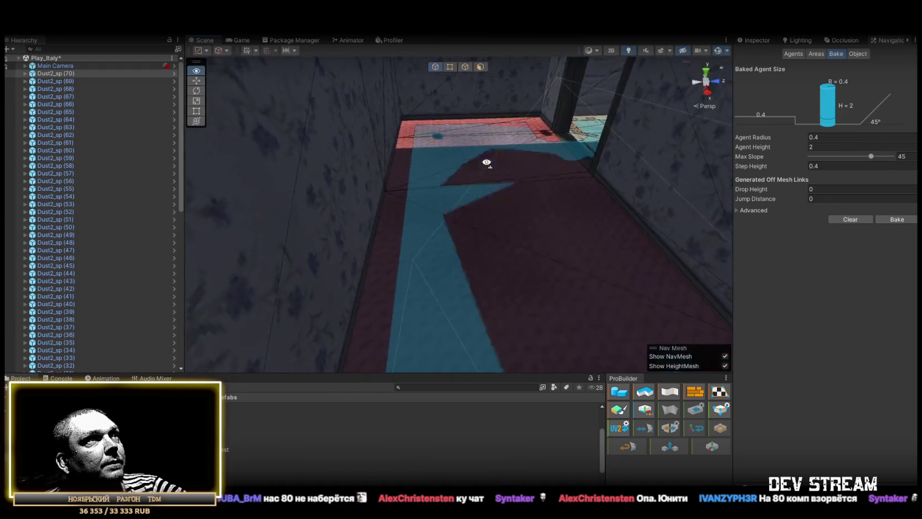
pyautogui.moveTo(139, 432); pyautogui.dragTo(498, 191)
pyautogui.moveTo(498, 191)
pyautogui.mouseDown()
pyautogui.moveTo(498, 262)
pyautogui.moveTo(577, 255)
pyautogui.moveTo(511, 245)
pyautogui.moveTo(366, 255)
pyautogui.moveTo(407, 275)
pyautogui.mouseUp()
pyautogui.moveTo(518, 212)
pyautogui.mouseDown()
pyautogui.moveTo(349, 241)
pyautogui.moveTo(478, 251)
pyautogui.moveTo(445, 258)
pyautogui.moveTo(455, 326)
pyautogui.mouseUp()
pyautogui.moveTo(665, 262)
pyautogui.mouseDown()
pyautogui.moveTo(380, 284)
pyautogui.moveTo(340, 375)
pyautogui.mouseUp()
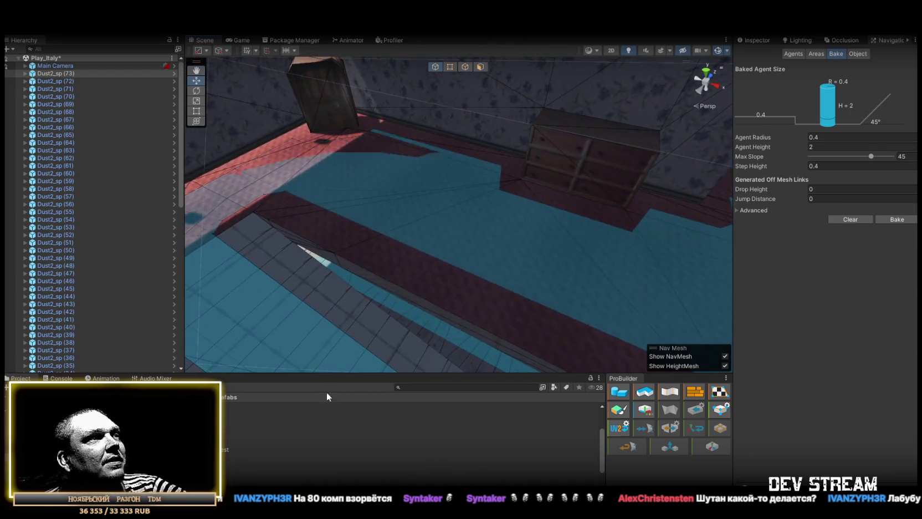
# Add spawns by the crates (76), in the far corner (77), and in the corridor, reaching (78).
pyautogui.moveTo(242, 452)
pyautogui.mouseDown()
pyautogui.moveTo(463, 230)
pyautogui.moveTo(515, 241)
pyautogui.moveTo(352, 191)
pyautogui.moveTo(298, 191)
pyautogui.moveTo(221, 459)
pyautogui.moveTo(426, 176)
pyautogui.mouseUp()
pyautogui.moveTo(371, 215); pyautogui.dragTo(532, 332)
pyautogui.moveTo(222, 450)
pyautogui.mouseDown()
pyautogui.moveTo(531, 243)
pyautogui.moveTo(664, 279)
pyautogui.moveTo(528, 275)
pyautogui.moveTo(460, 256)
pyautogui.mouseUp()
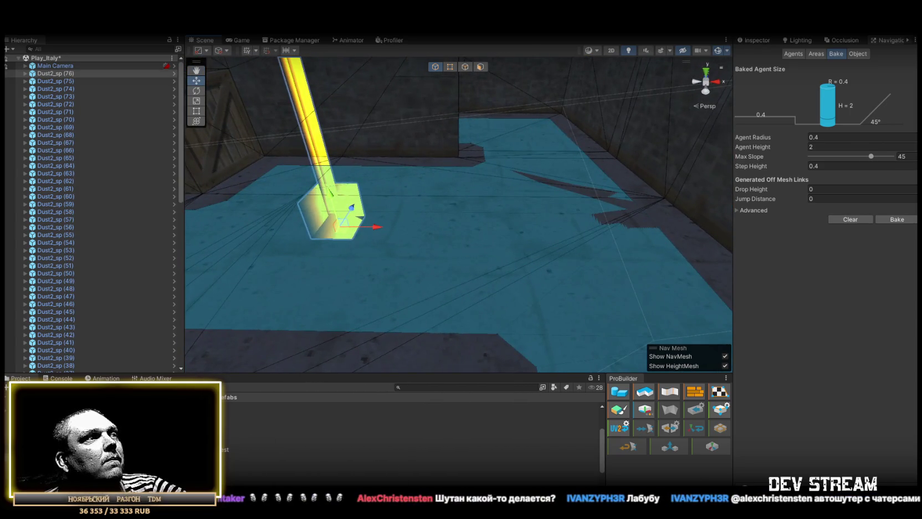
pyautogui.moveTo(221, 450)
pyautogui.mouseDown()
pyautogui.moveTo(541, 239)
pyautogui.moveTo(543, 182)
pyautogui.mouseUp()
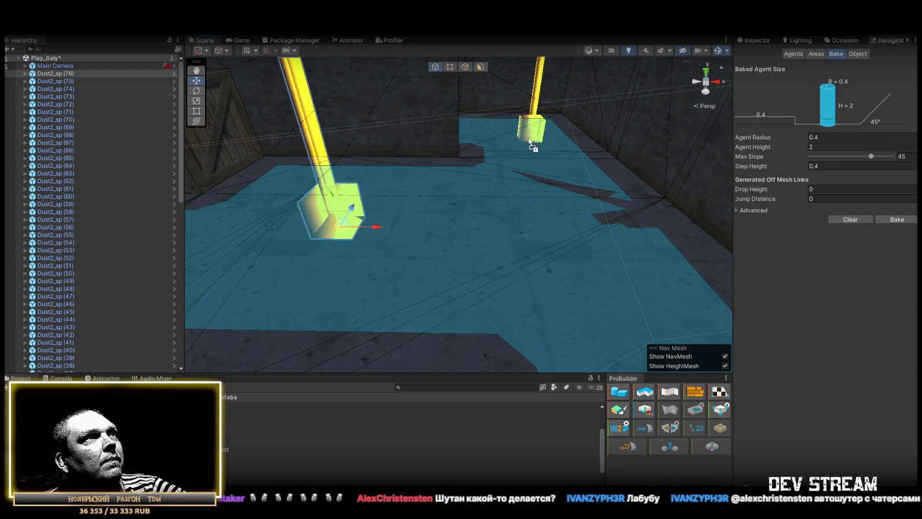
pyautogui.moveTo(529, 143); pyautogui.dragTo(531, 146)
pyautogui.moveTo(550, 218)
pyautogui.mouseDown()
pyautogui.moveTo(444, 210)
pyautogui.moveTo(322, 164)
pyautogui.moveTo(292, 260)
pyautogui.mouseUp()
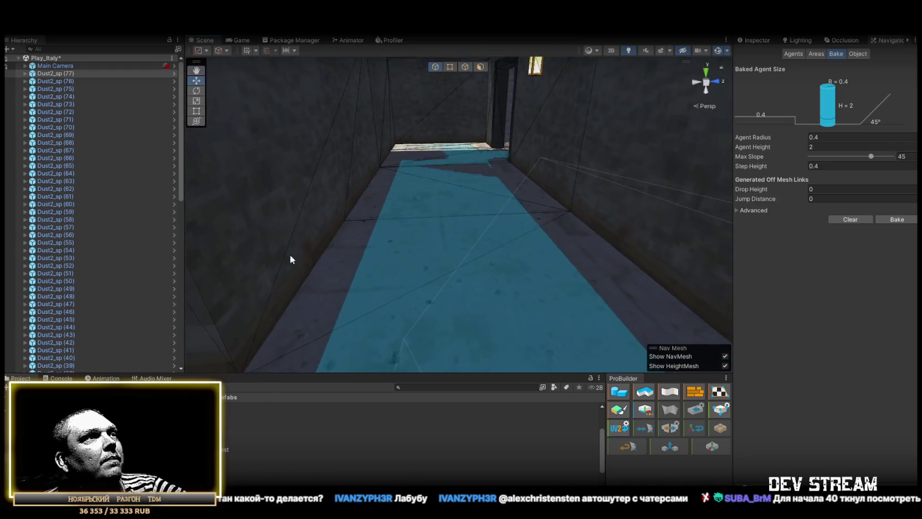
pyautogui.moveTo(221, 450)
pyautogui.mouseDown()
pyautogui.moveTo(479, 205)
pyautogui.moveTo(451, 193)
pyautogui.mouseUp()
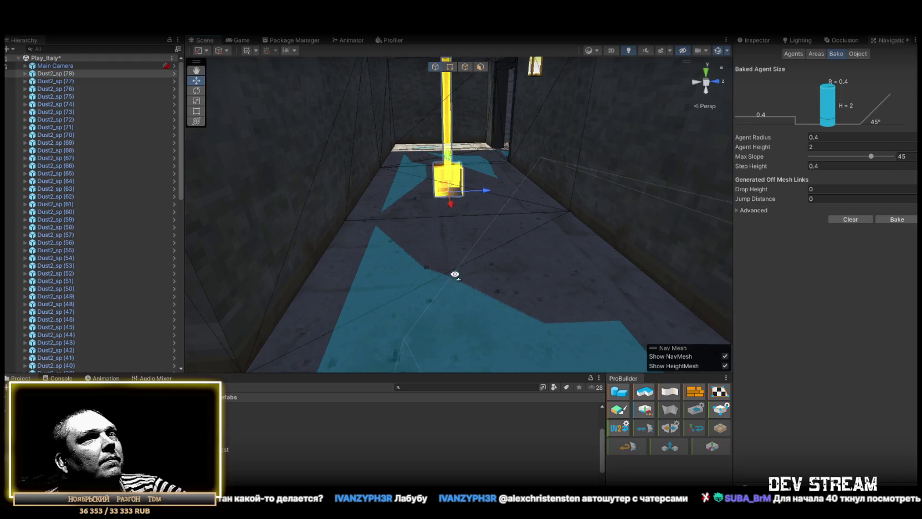
pyautogui.moveTo(455, 273)
pyautogui.mouseDown()
pyautogui.moveTo(545, 267)
pyautogui.moveTo(550, 276)
pyautogui.mouseUp()
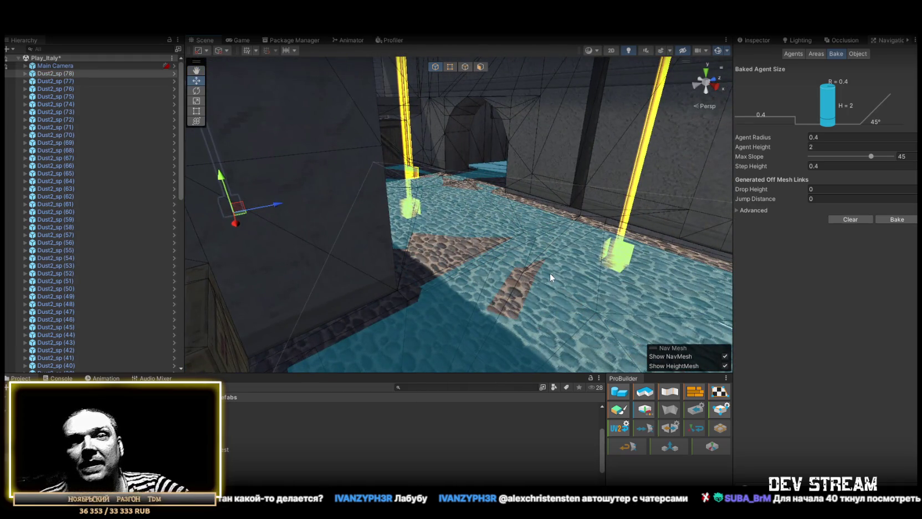
# Duplicate two spawn points down the water corridor.
pyautogui.moveTo(524, 270); pyautogui.dragTo(510, 272)
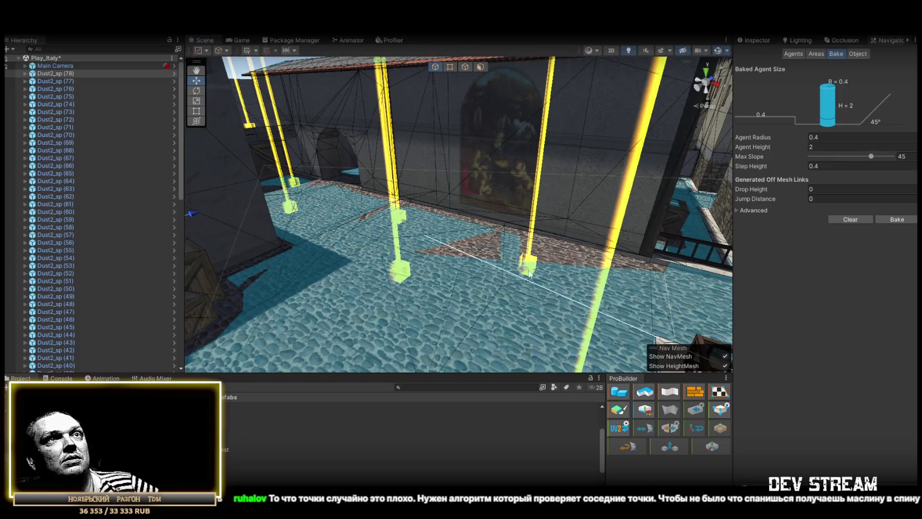
pyautogui.moveTo(608, 199)
pyautogui.mouseDown()
pyautogui.moveTo(632, 221)
pyautogui.moveTo(540, 330)
pyautogui.mouseUp()
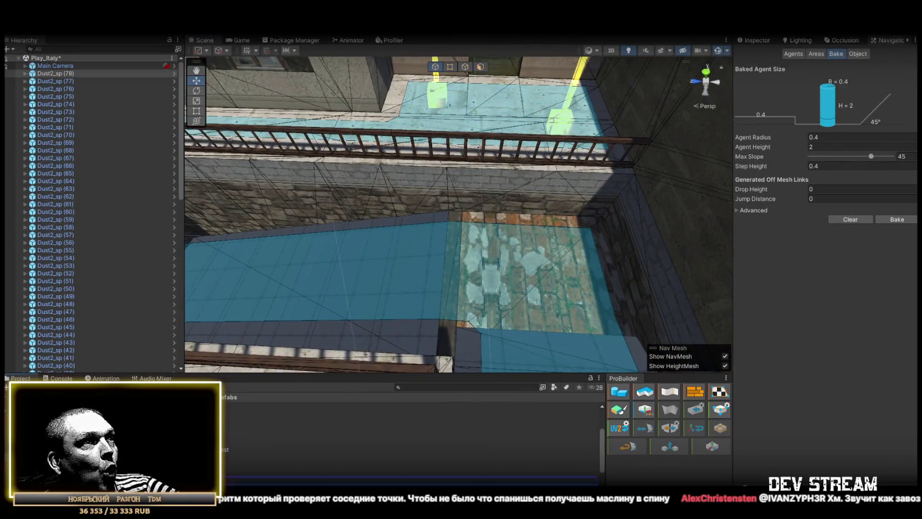
pyautogui.moveTo(599, 285)
pyautogui.mouseDown()
pyautogui.moveTo(375, 197)
pyautogui.moveTo(432, 190)
pyautogui.moveTo(409, 220)
pyautogui.moveTo(565, 241)
pyautogui.moveTo(588, 236)
pyautogui.moveTo(416, 378)
pyautogui.mouseUp()
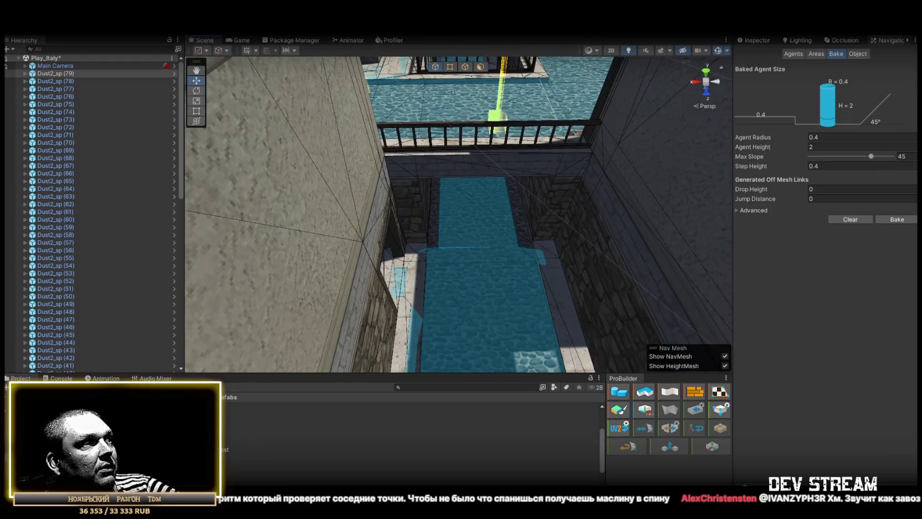
pyautogui.hotkey('ctrl', 'd')
pyautogui.moveTo(526, 320)
pyautogui.mouseDown()
pyautogui.moveTo(480, 280)
pyautogui.moveTo(531, 344)
pyautogui.moveTo(576, 366)
pyautogui.moveTo(521, 310)
pyautogui.mouseUp()
pyautogui.hotkey('ctrl', 'd')
pyautogui.moveTo(483, 137)
pyautogui.mouseDown()
pyautogui.moveTo(471, 228)
pyautogui.moveTo(503, 204)
pyautogui.mouseUp()
# Add three more spawns along the corridor and near the crates.
pyautogui.moveTo(447, 267)
pyautogui.mouseDown()
pyautogui.moveTo(432, 266)
pyautogui.moveTo(499, 311)
pyautogui.moveTo(646, 369)
pyautogui.moveTo(659, 365)
pyautogui.moveTo(525, 356)
pyautogui.moveTo(406, 398)
pyautogui.mouseUp()
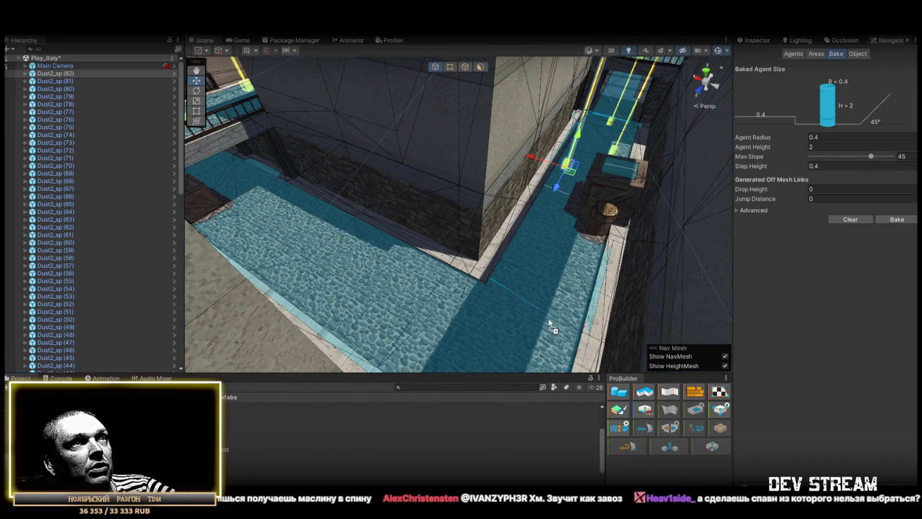
pyautogui.moveTo(579, 256); pyautogui.dragTo(577, 254)
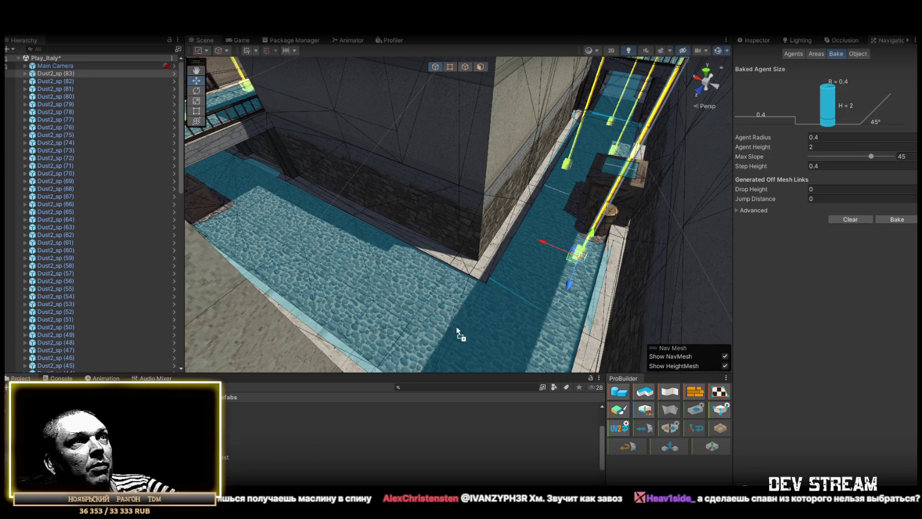
pyautogui.moveTo(547, 227); pyautogui.dragTo(546, 226)
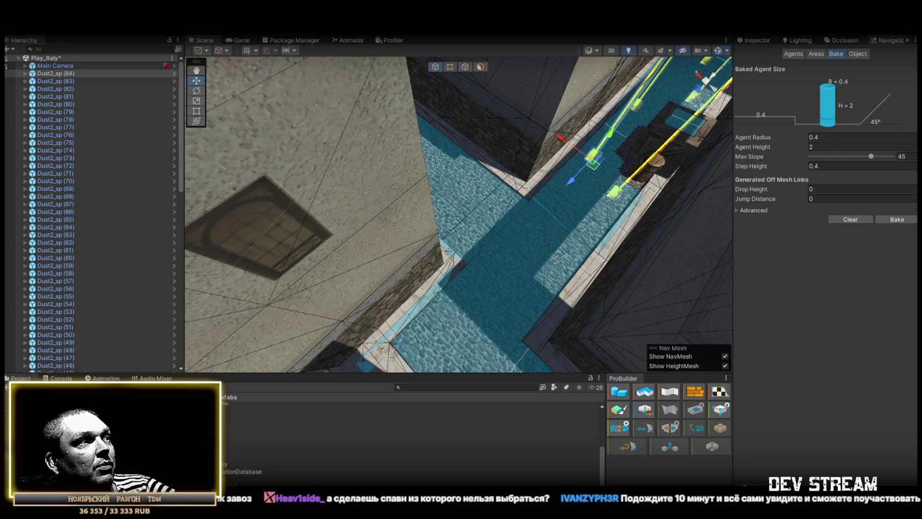
# Place spawns at the street crossing and in the street, reaching Dust2_sp (88).
pyautogui.moveTo(613, 254); pyautogui.dragTo(252, 375)
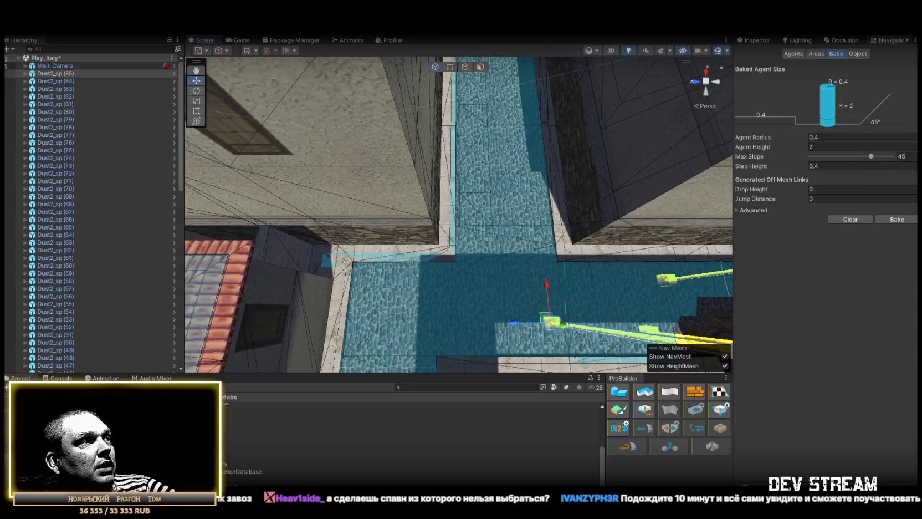
pyautogui.click(485, 279)
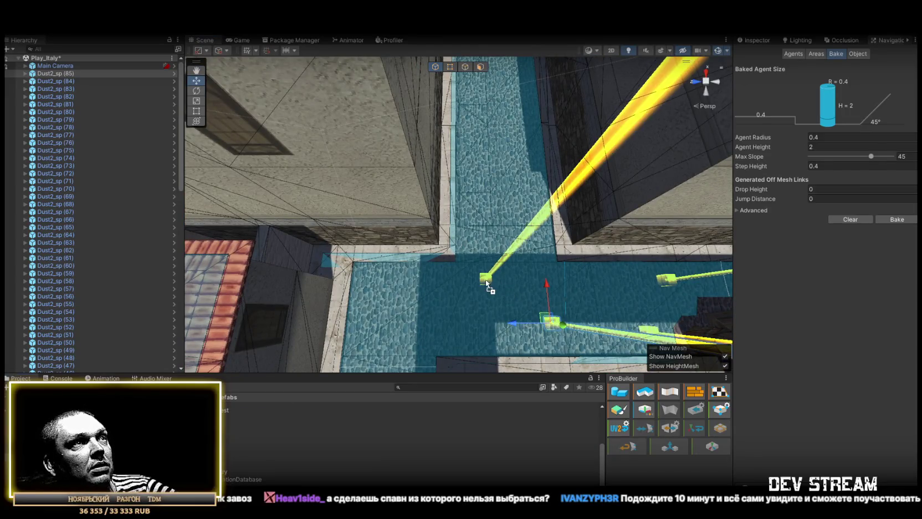
pyautogui.moveTo(485, 277); pyautogui.dragTo(512, 279)
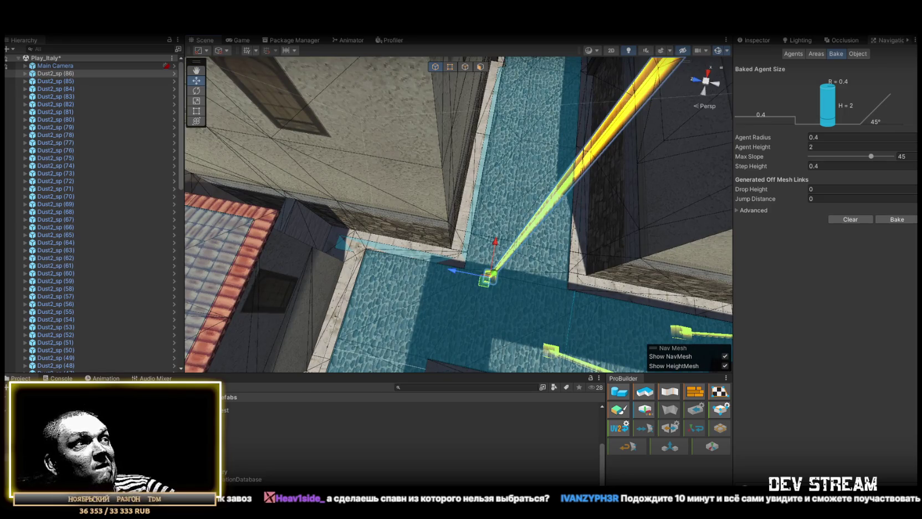
pyautogui.moveTo(238, 447)
pyautogui.mouseDown()
pyautogui.moveTo(266, 438)
pyautogui.moveTo(395, 318)
pyautogui.moveTo(379, 321)
pyautogui.mouseUp()
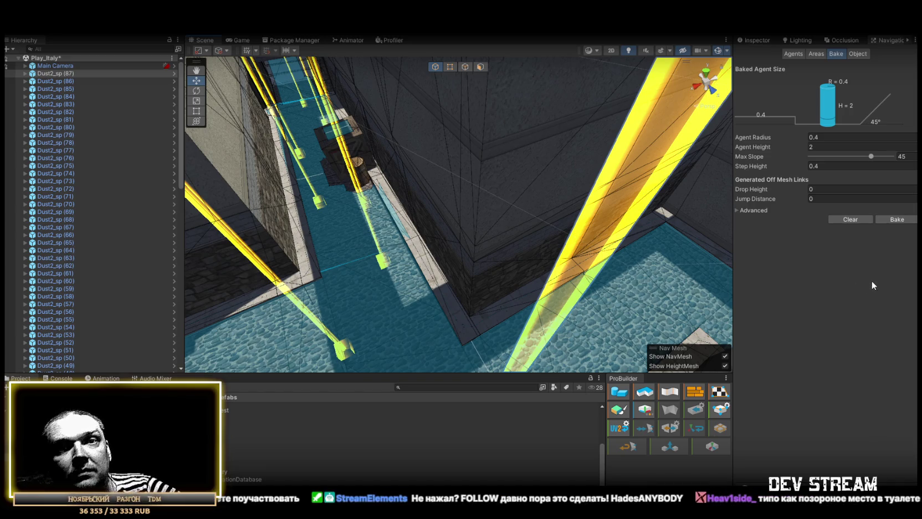
pyautogui.moveTo(704, 206)
pyautogui.mouseDown()
pyautogui.moveTo(311, 200)
pyautogui.moveTo(233, 429)
pyautogui.mouseUp()
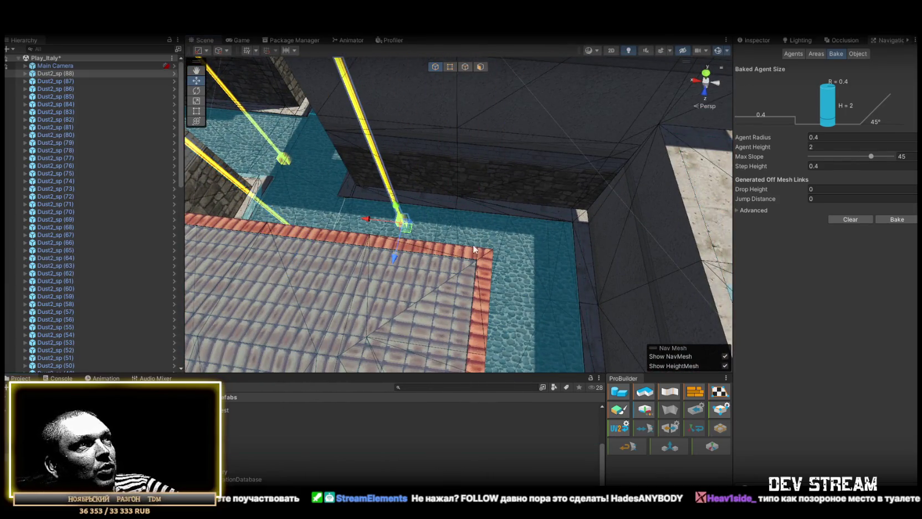
# Duplicate the spawn point twice, spreading the copies along the blue water channel.
pyautogui.moveTo(473, 249); pyautogui.dragTo(265, 429)
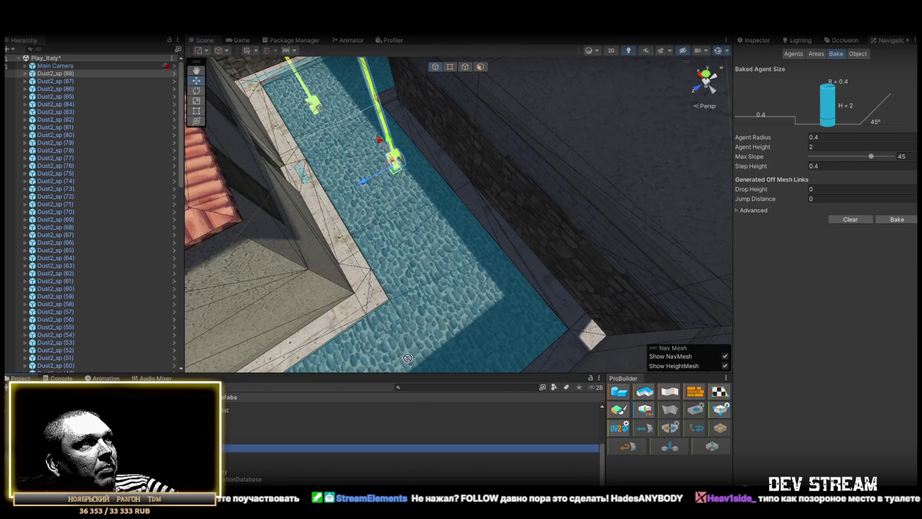
pyautogui.moveTo(397, 249)
pyautogui.mouseDown()
pyautogui.moveTo(461, 294)
pyautogui.moveTo(354, 311)
pyautogui.mouseUp()
pyautogui.hotkey('ctrl', 'd')
pyautogui.moveTo(466, 203)
pyautogui.mouseDown()
pyautogui.moveTo(506, 299)
pyautogui.moveTo(487, 302)
pyautogui.moveTo(438, 271)
pyautogui.moveTo(427, 277)
pyautogui.mouseUp()
pyautogui.hotkey('ctrl', 'd')
pyautogui.moveTo(654, 251); pyautogui.dragTo(567, 301)
# Drop seven more Dust2_sp spawn points by the archway, roof edge, walkway and stone passage.
pyautogui.moveTo(216, 437)
pyautogui.mouseDown()
pyautogui.moveTo(382, 235)
pyautogui.moveTo(453, 221)
pyautogui.moveTo(457, 288)
pyautogui.mouseUp()
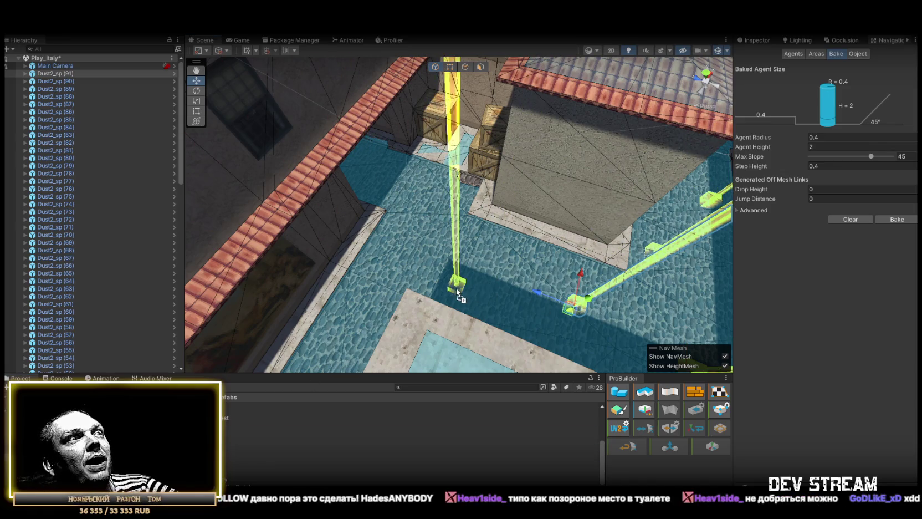
pyautogui.moveTo(250, 455)
pyautogui.mouseDown()
pyautogui.moveTo(288, 388)
pyautogui.moveTo(442, 211)
pyautogui.moveTo(372, 236)
pyautogui.moveTo(607, 247)
pyautogui.moveTo(537, 252)
pyautogui.moveTo(515, 266)
pyautogui.mouseUp()
pyautogui.moveTo(249, 455)
pyautogui.mouseDown()
pyautogui.moveTo(449, 251)
pyautogui.moveTo(443, 229)
pyautogui.mouseUp()
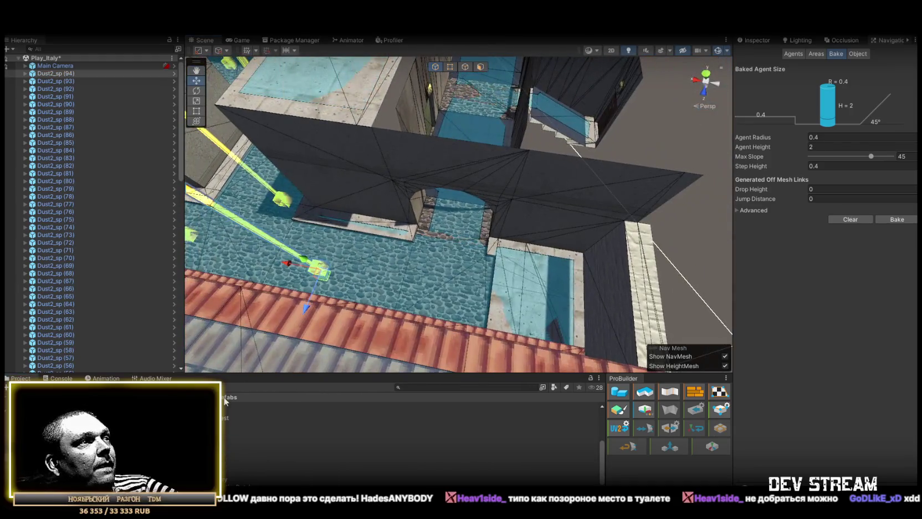
pyautogui.moveTo(249, 454)
pyautogui.mouseDown()
pyautogui.moveTo(454, 287)
pyautogui.moveTo(432, 286)
pyautogui.mouseUp()
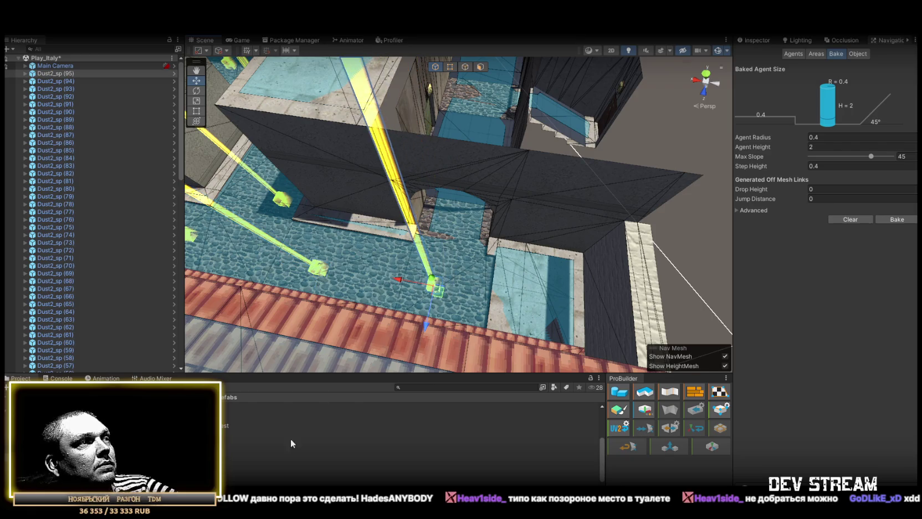
pyautogui.moveTo(282, 435)
pyautogui.mouseDown()
pyautogui.moveTo(545, 289)
pyautogui.moveTo(309, 184)
pyautogui.moveTo(439, 223)
pyautogui.moveTo(393, 287)
pyautogui.mouseUp()
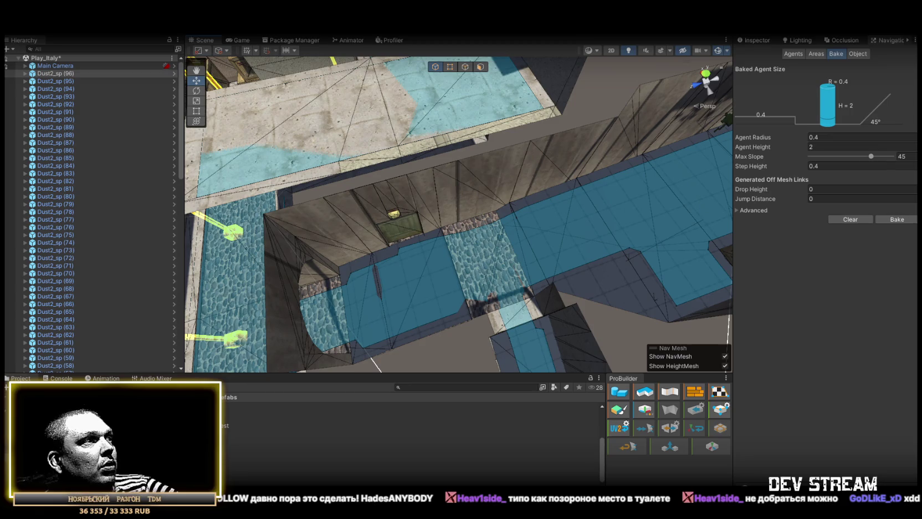
pyautogui.moveTo(399, 297); pyautogui.dragTo(410, 281)
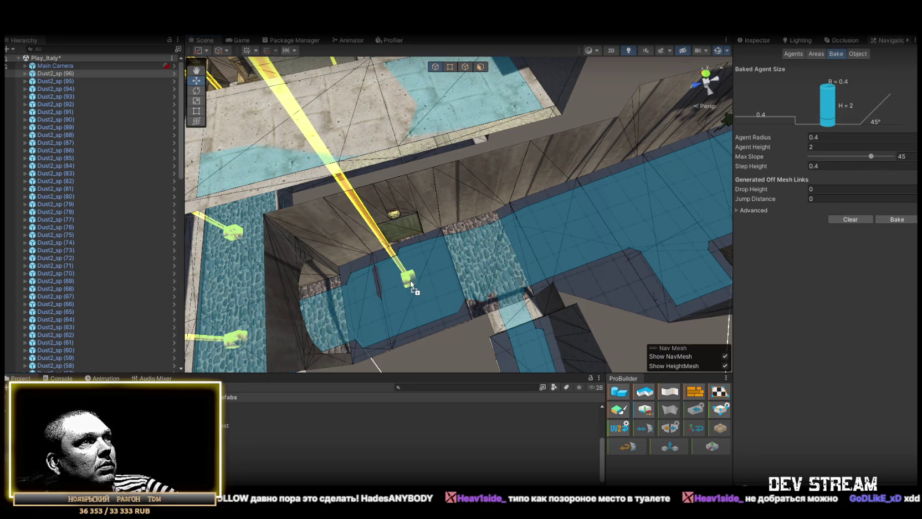
pyautogui.moveTo(166, 432); pyautogui.dragTo(494, 254)
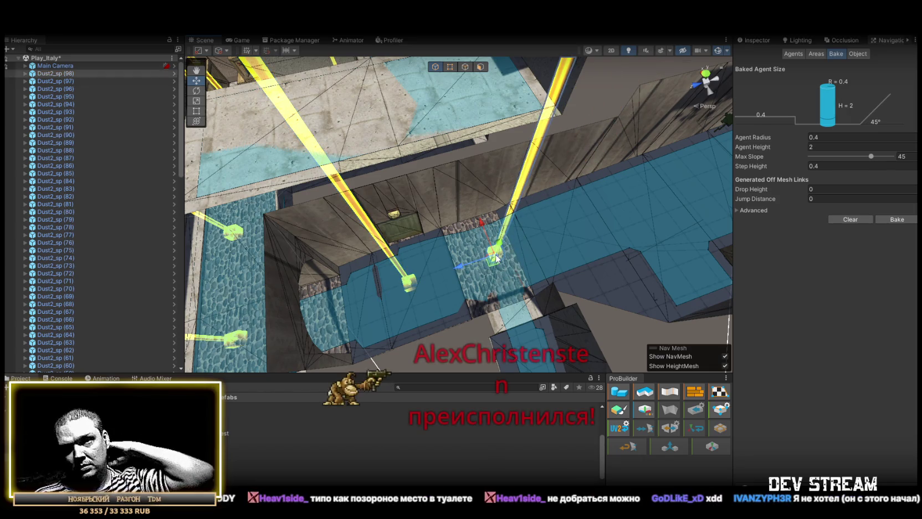
# Delete the misplaced spawn point and drop a replacement on the upper walkway, reaching Dust2_sp (98).
pyautogui.moveTo(496, 256); pyautogui.dragTo(554, 284)
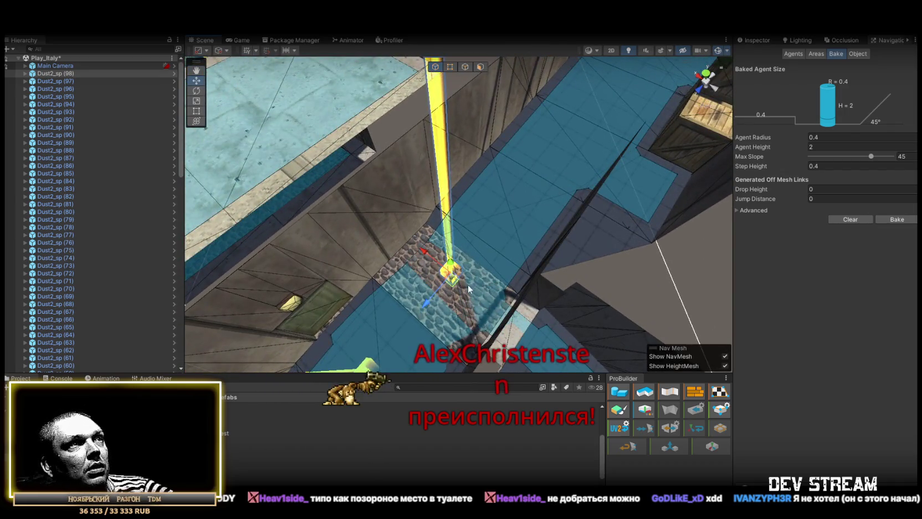
pyautogui.moveTo(456, 284); pyautogui.dragTo(452, 288)
pyautogui.press('Delete')
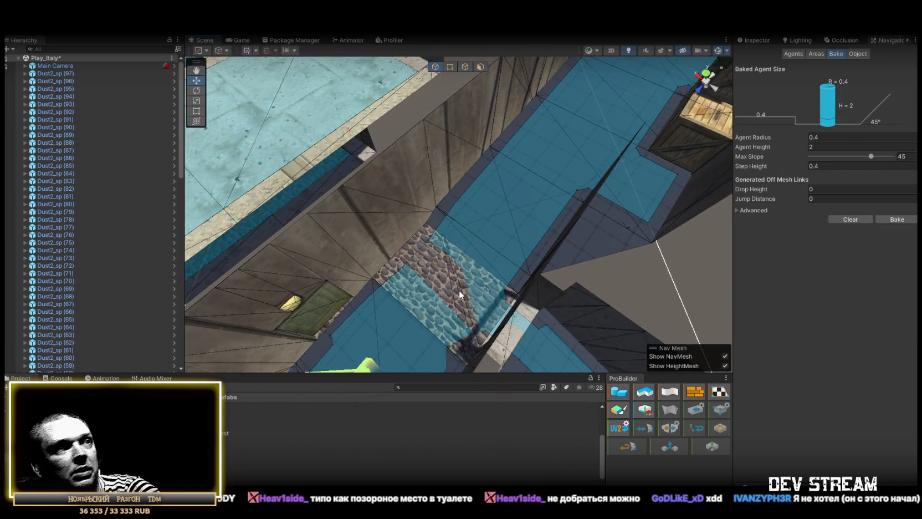
pyautogui.moveTo(357, 365); pyautogui.dragTo(543, 180)
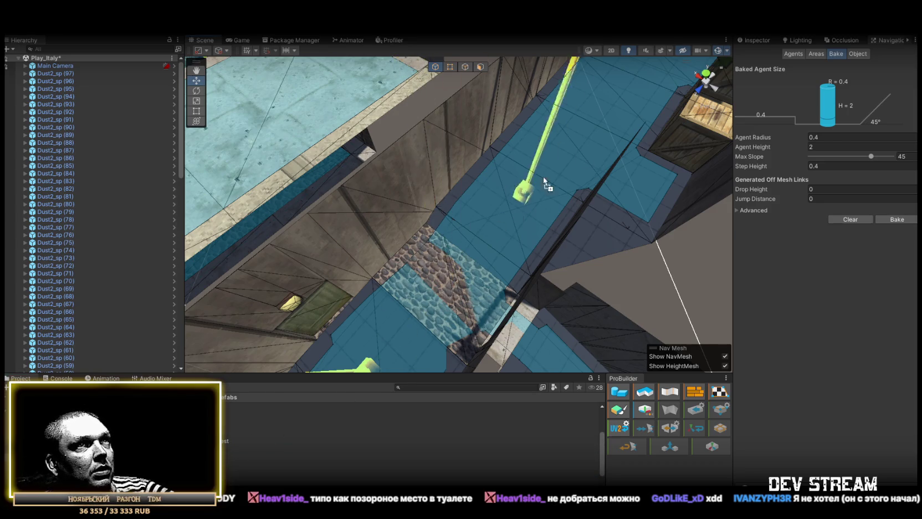
pyautogui.moveTo(612, 205); pyautogui.dragTo(613, 206)
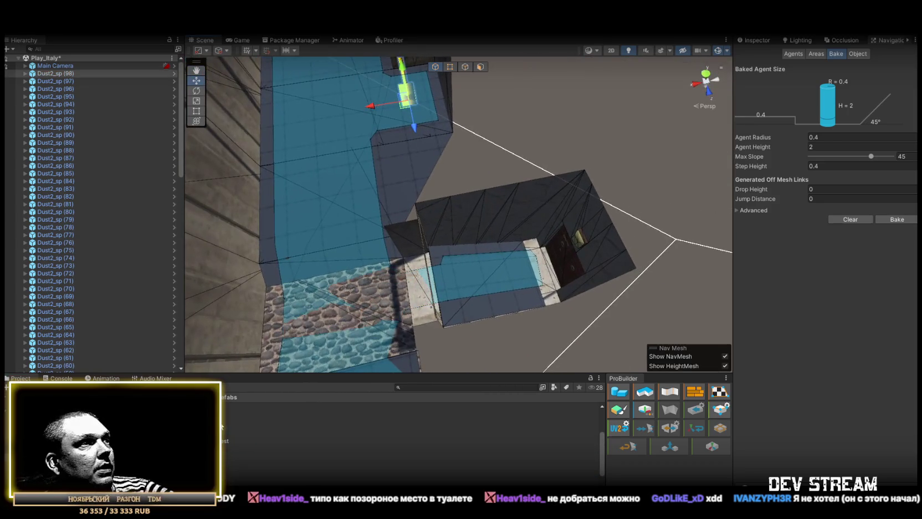
# Place spawn points on the walkway, the next channel, beside the ivy wall, the alley and the roof edge.
pyautogui.moveTo(524, 290)
pyautogui.mouseDown()
pyautogui.moveTo(515, 269)
pyautogui.moveTo(274, 275)
pyautogui.moveTo(238, 308)
pyautogui.mouseUp()
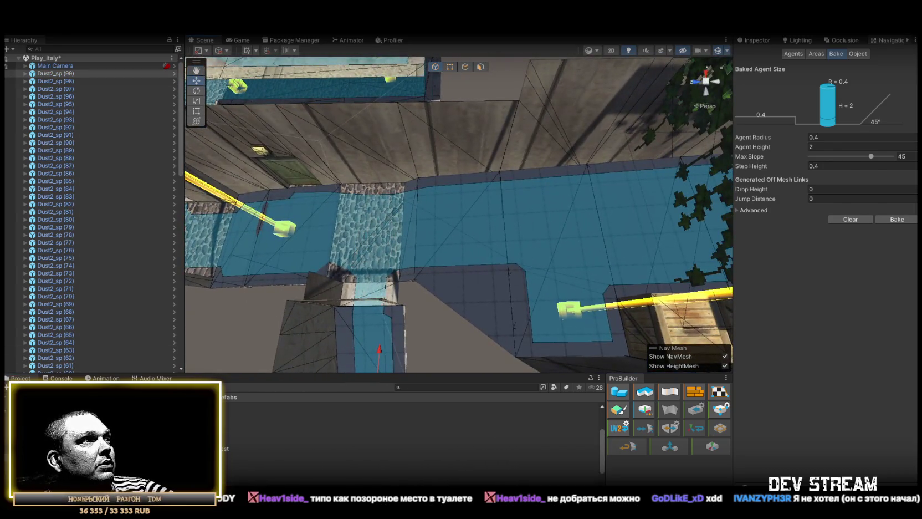
pyautogui.moveTo(508, 213)
pyautogui.mouseDown()
pyautogui.moveTo(471, 216)
pyautogui.moveTo(487, 212)
pyautogui.moveTo(246, 419)
pyautogui.moveTo(379, 216)
pyautogui.mouseUp()
pyautogui.moveTo(357, 359)
pyautogui.mouseDown()
pyautogui.moveTo(539, 270)
pyautogui.moveTo(524, 310)
pyautogui.moveTo(477, 302)
pyautogui.mouseUp()
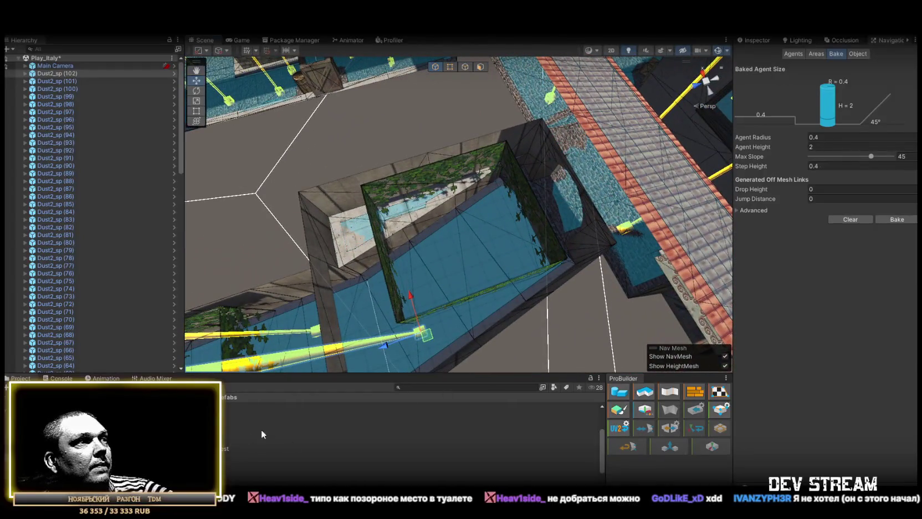
pyautogui.moveTo(494, 241)
pyautogui.mouseDown()
pyautogui.moveTo(439, 207)
pyautogui.moveTo(294, 220)
pyautogui.moveTo(438, 221)
pyautogui.moveTo(321, 266)
pyautogui.mouseUp()
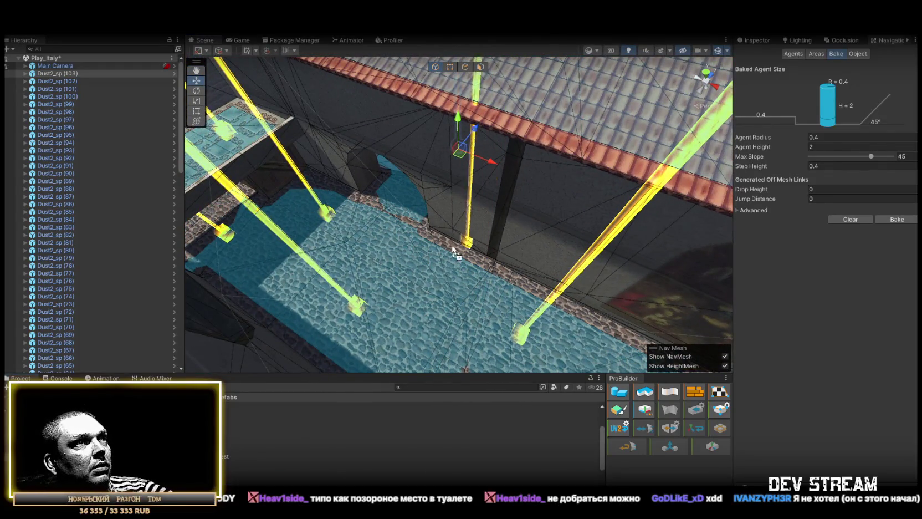
pyautogui.moveTo(442, 284); pyautogui.dragTo(443, 284)
pyautogui.moveTo(443, 283)
pyautogui.mouseDown()
pyautogui.moveTo(744, 287)
pyautogui.moveTo(828, 328)
pyautogui.moveTo(626, 315)
pyautogui.moveTo(624, 281)
pyautogui.moveTo(557, 297)
pyautogui.moveTo(623, 288)
pyautogui.moveTo(476, 271)
pyautogui.mouseUp()
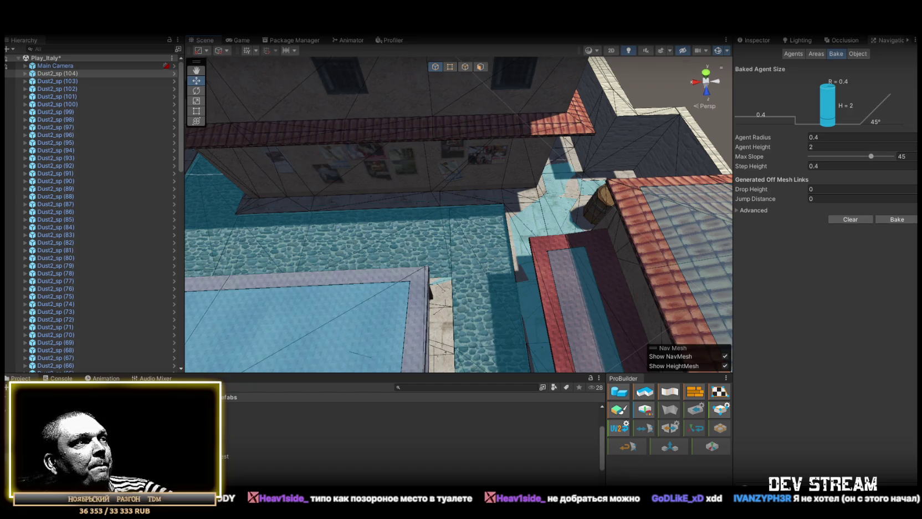
# Add several spawn points across the courtyard and beside the courtyard pool.
pyautogui.moveTo(386, 334)
pyautogui.mouseDown()
pyautogui.moveTo(457, 293)
pyautogui.moveTo(469, 240)
pyautogui.moveTo(382, 261)
pyautogui.moveTo(452, 271)
pyautogui.mouseUp()
pyautogui.moveTo(254, 473); pyautogui.dragTo(505, 228)
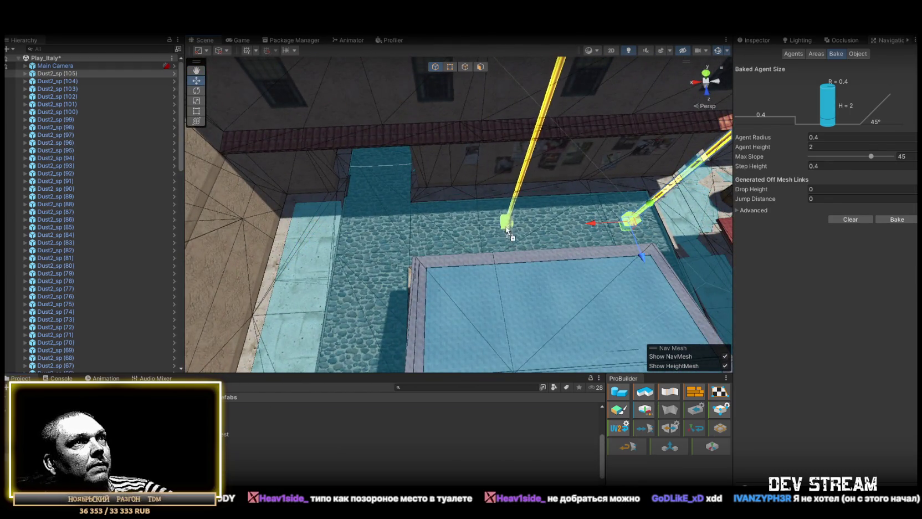
pyautogui.moveTo(396, 234)
pyautogui.mouseDown()
pyautogui.moveTo(129, 269)
pyautogui.moveTo(310, 200)
pyautogui.moveTo(280, 145)
pyautogui.moveTo(214, 135)
pyautogui.moveTo(388, 233)
pyautogui.mouseUp()
pyautogui.moveTo(423, 261); pyautogui.dragTo(425, 198)
pyautogui.moveTo(479, 248)
pyautogui.mouseDown()
pyautogui.moveTo(439, 314)
pyautogui.moveTo(293, 423)
pyautogui.mouseUp()
pyautogui.moveTo(238, 444)
pyautogui.mouseDown()
pyautogui.moveTo(490, 278)
pyautogui.moveTo(602, 268)
pyautogui.moveTo(555, 235)
pyautogui.mouseUp()
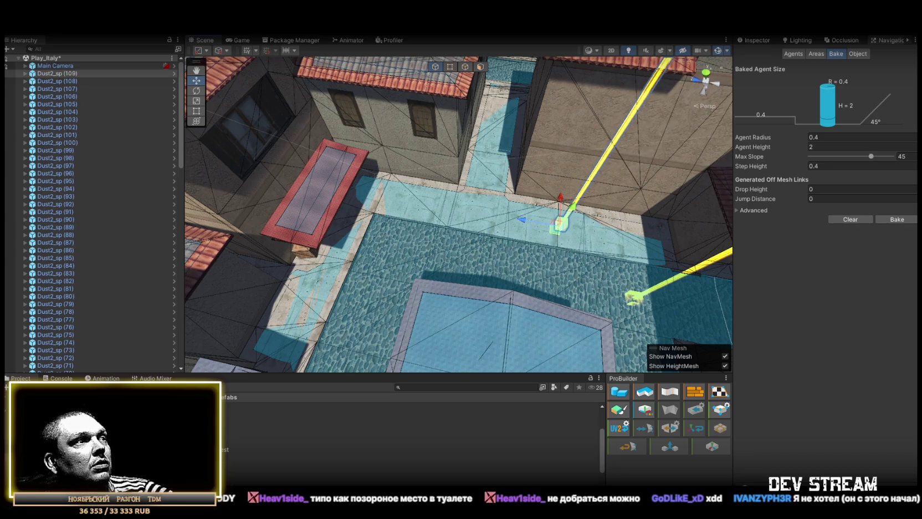
pyautogui.moveTo(378, 336); pyautogui.dragTo(493, 271)
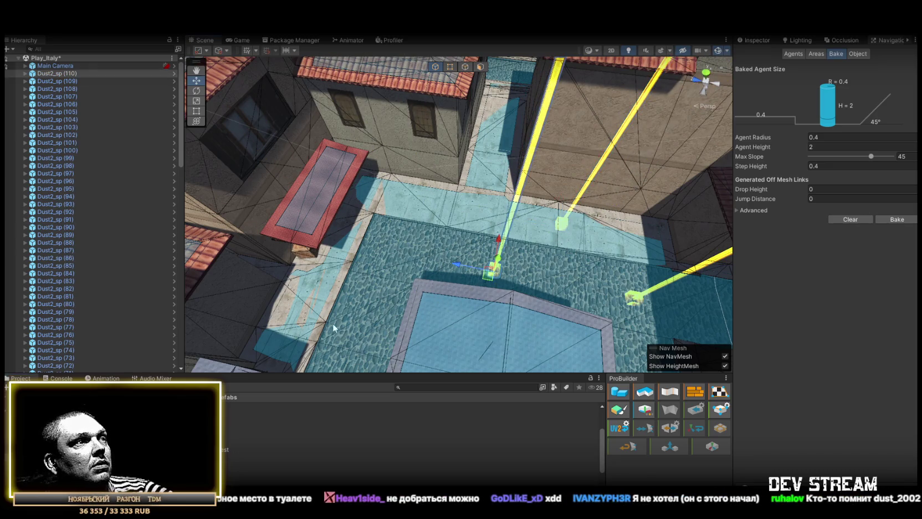
pyautogui.moveTo(396, 247); pyautogui.dragTo(397, 247)
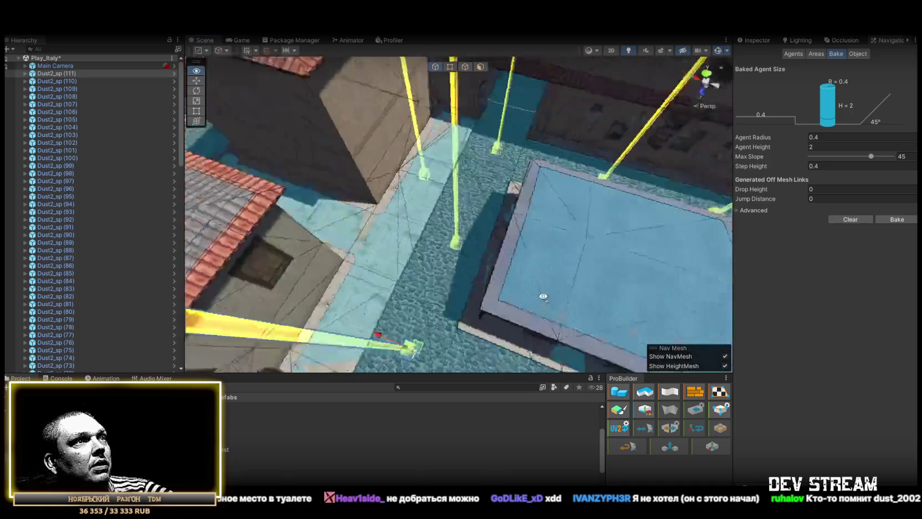
# Place spawn points through the narrow lane, at its end, by the roof and in the courtyard.
pyautogui.moveTo(463, 290); pyautogui.dragTo(459, 281)
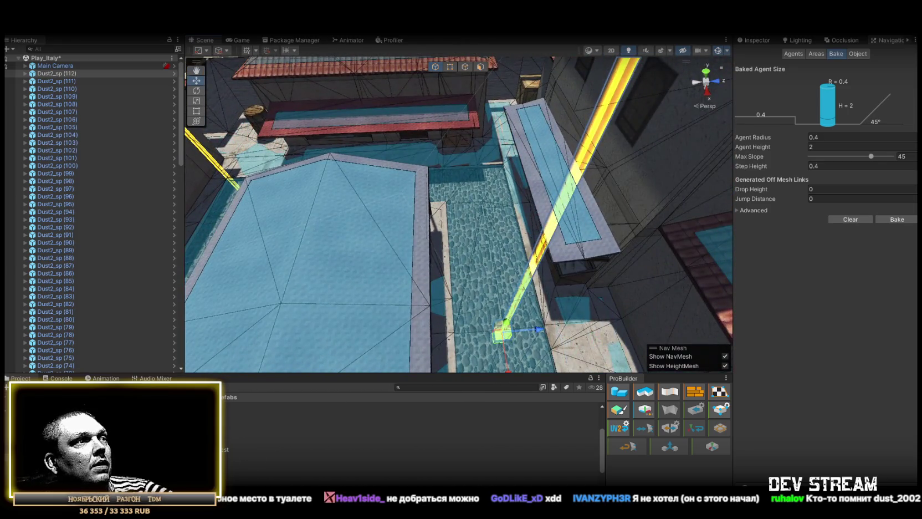
pyautogui.moveTo(497, 253); pyautogui.dragTo(497, 253)
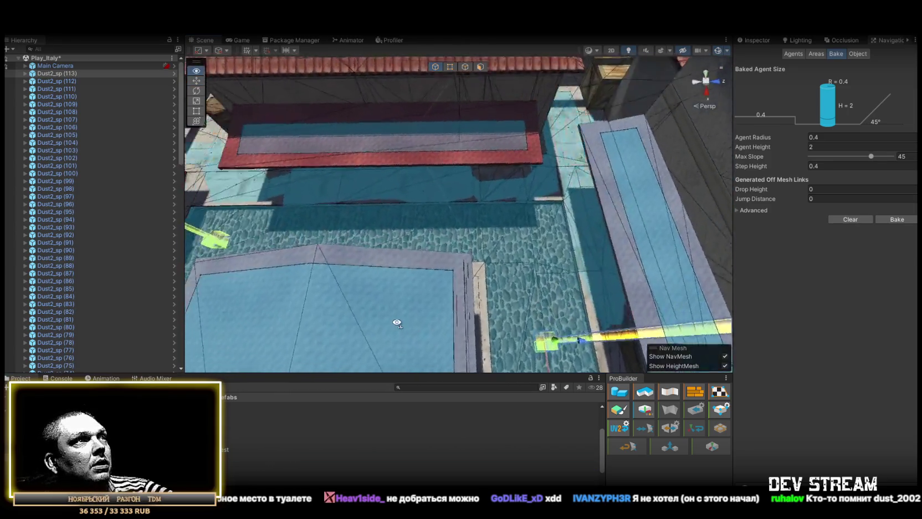
pyautogui.moveTo(464, 343); pyautogui.dragTo(501, 302)
pyautogui.moveTo(221, 275); pyautogui.dragTo(384, 274)
pyautogui.moveTo(472, 270)
pyautogui.mouseDown()
pyautogui.moveTo(118, 223)
pyautogui.moveTo(39, 225)
pyautogui.moveTo(476, 246)
pyautogui.moveTo(498, 266)
pyautogui.moveTo(533, 263)
pyautogui.mouseUp()
# Add spawn points in the courtyard, alley, street floor and room, reaching Dust2_sp (123).
pyautogui.moveTo(234, 454); pyautogui.dragTo(459, 294)
pyautogui.moveTo(380, 290)
pyautogui.mouseDown()
pyautogui.moveTo(360, 282)
pyautogui.moveTo(473, 240)
pyautogui.moveTo(467, 247)
pyautogui.moveTo(462, 178)
pyautogui.mouseUp()
pyautogui.moveTo(235, 454)
pyautogui.mouseDown()
pyautogui.moveTo(449, 308)
pyautogui.moveTo(484, 271)
pyautogui.mouseUp()
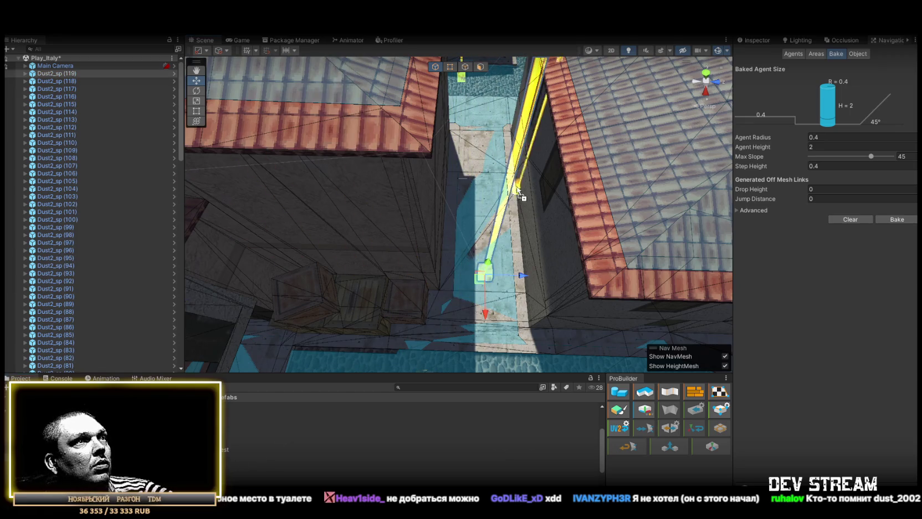
pyautogui.moveTo(480, 159)
pyautogui.mouseDown()
pyautogui.moveTo(474, 176)
pyautogui.moveTo(257, 140)
pyautogui.moveTo(256, 160)
pyautogui.mouseUp()
pyautogui.moveTo(235, 454)
pyautogui.mouseDown()
pyautogui.moveTo(514, 262)
pyautogui.moveTo(507, 179)
pyautogui.moveTo(473, 158)
pyautogui.moveTo(477, 198)
pyautogui.moveTo(539, 213)
pyautogui.mouseUp()
pyautogui.moveTo(194, 449)
pyautogui.mouseDown()
pyautogui.moveTo(370, 309)
pyautogui.moveTo(411, 258)
pyautogui.moveTo(322, 201)
pyautogui.moveTo(354, 238)
pyautogui.mouseUp()
pyautogui.moveTo(194, 444)
pyautogui.mouseDown()
pyautogui.moveTo(444, 260)
pyautogui.moveTo(416, 263)
pyautogui.moveTo(545, 213)
pyautogui.moveTo(577, 219)
pyautogui.moveTo(354, 295)
pyautogui.moveTo(397, 257)
pyautogui.mouseUp()
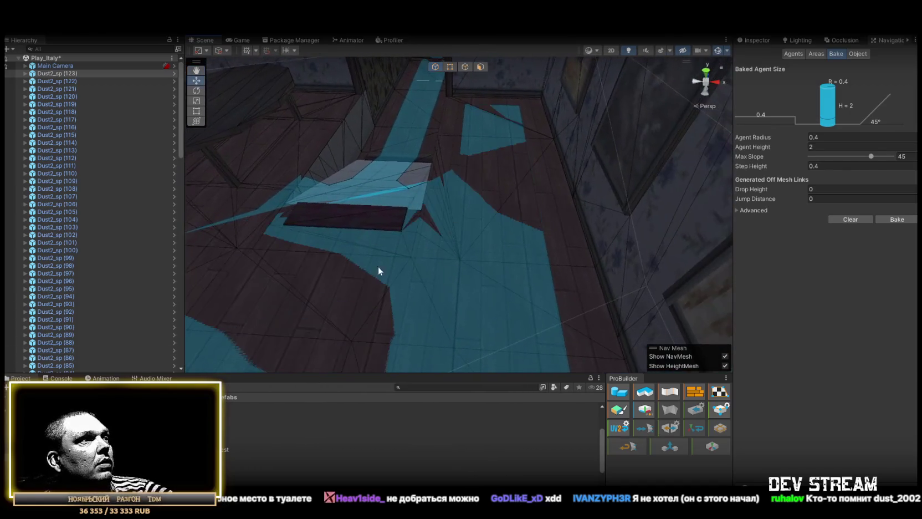
# Drop spawn points Dust2_sp (124) onward across the wallpapered rooms and onto the corridor floor.
pyautogui.moveTo(138, 432)
pyautogui.mouseDown()
pyautogui.moveTo(466, 219)
pyautogui.moveTo(492, 126)
pyautogui.moveTo(335, 189)
pyautogui.moveTo(312, 280)
pyautogui.mouseUp()
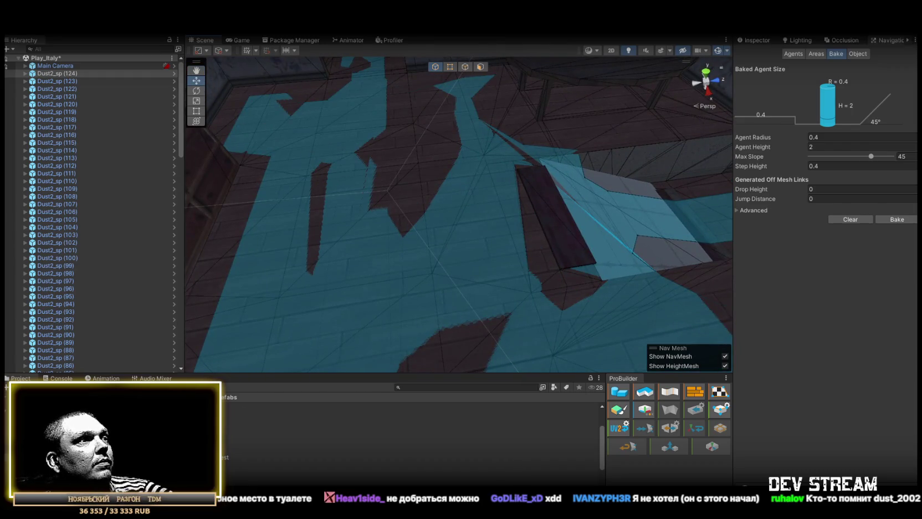
pyautogui.moveTo(373, 268)
pyautogui.mouseDown()
pyautogui.moveTo(436, 150)
pyautogui.moveTo(255, 156)
pyautogui.moveTo(323, 179)
pyautogui.moveTo(609, 193)
pyautogui.moveTo(247, 446)
pyautogui.mouseUp()
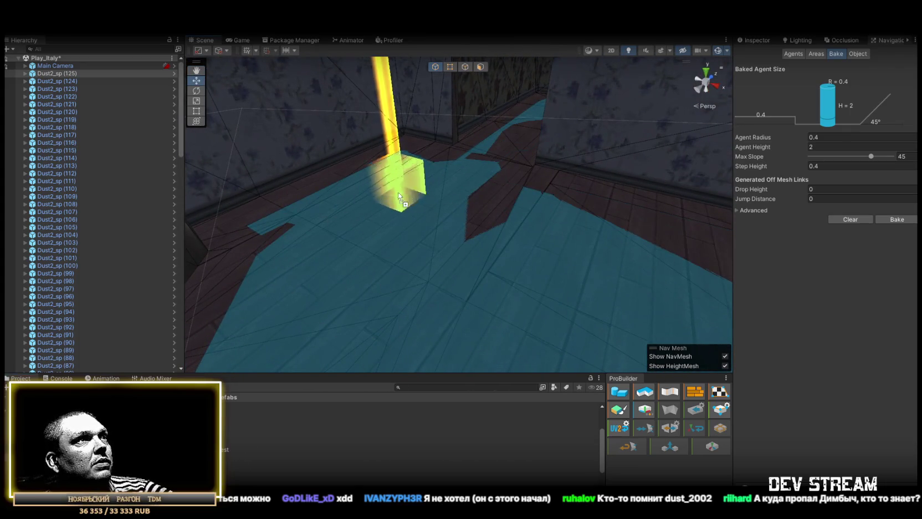
pyautogui.moveTo(399, 197); pyautogui.dragTo(399, 197)
pyautogui.moveTo(364, 284)
pyautogui.mouseDown()
pyautogui.moveTo(572, 279)
pyautogui.moveTo(463, 394)
pyautogui.mouseUp()
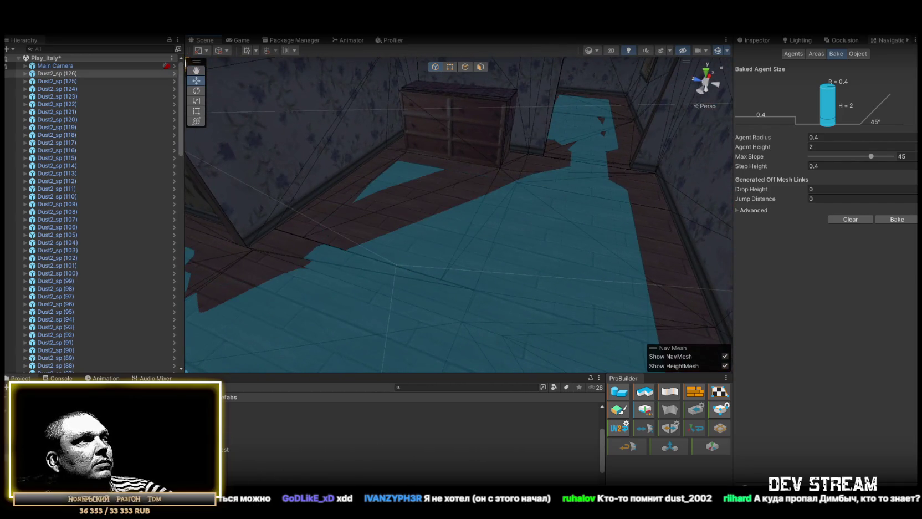
pyautogui.moveTo(542, 249)
pyautogui.mouseDown()
pyautogui.moveTo(405, 172)
pyautogui.moveTo(252, 395)
pyautogui.mouseUp()
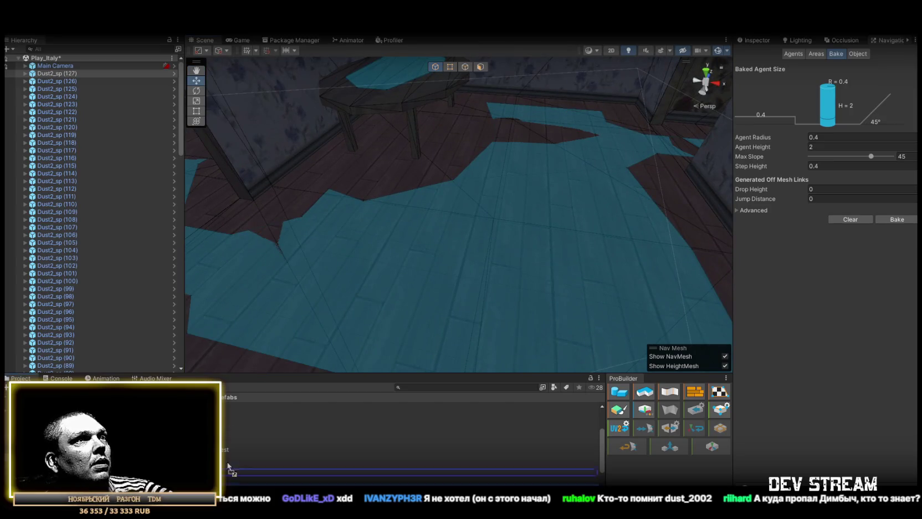
pyautogui.moveTo(252, 396)
pyautogui.mouseDown()
pyautogui.moveTo(476, 332)
pyautogui.moveTo(430, 327)
pyautogui.moveTo(518, 281)
pyautogui.mouseUp()
pyautogui.moveTo(514, 256)
pyautogui.mouseDown()
pyautogui.moveTo(288, 305)
pyautogui.moveTo(346, 276)
pyautogui.moveTo(461, 262)
pyautogui.mouseUp()
pyautogui.scroll(-5, 461, 262)
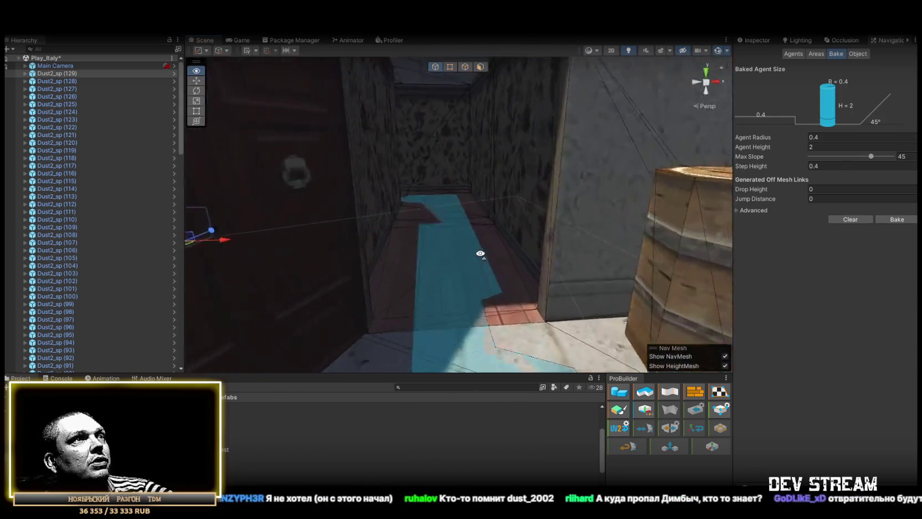
pyautogui.moveTo(249, 421)
pyautogui.mouseDown()
pyautogui.moveTo(471, 231)
pyautogui.moveTo(454, 210)
pyautogui.mouseUp()
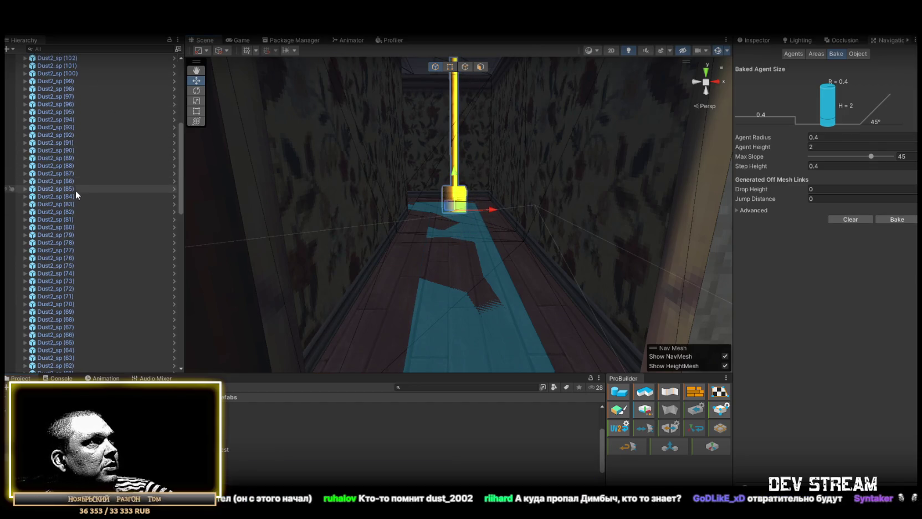
# Parent every Dust2_sp spawn point under ##SpawnerPipay##, then select that spawner and show its Inspector.
pyautogui.scroll(-15, 65, 215)
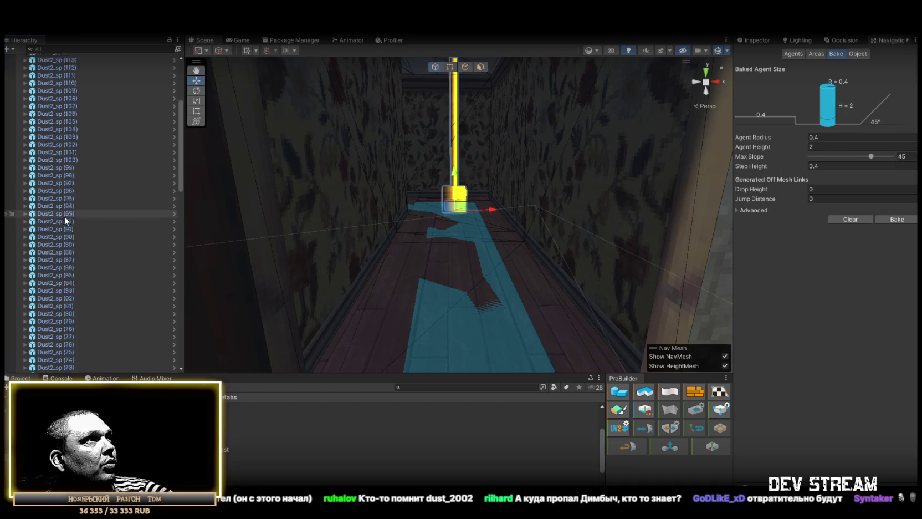
pyautogui.scroll(-2, 67, 210)
pyautogui.keyDown('shift'); pyautogui.click(69, 266); pyautogui.keyUp('shift')
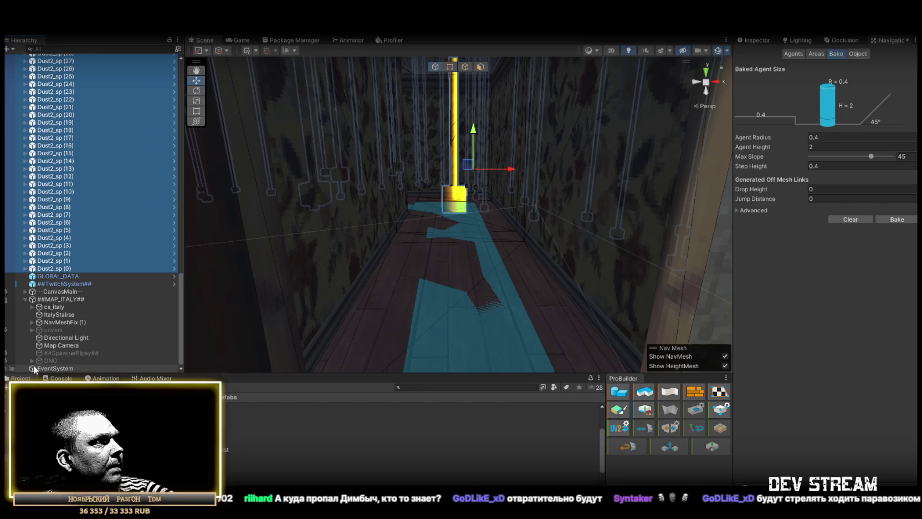
pyautogui.moveTo(70, 354); pyautogui.dragTo(71, 354)
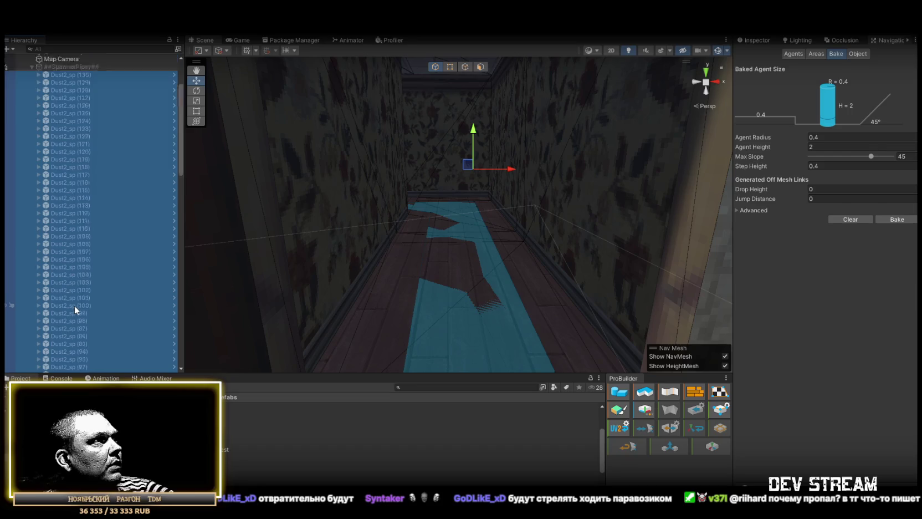
pyautogui.scroll(5, 74, 305)
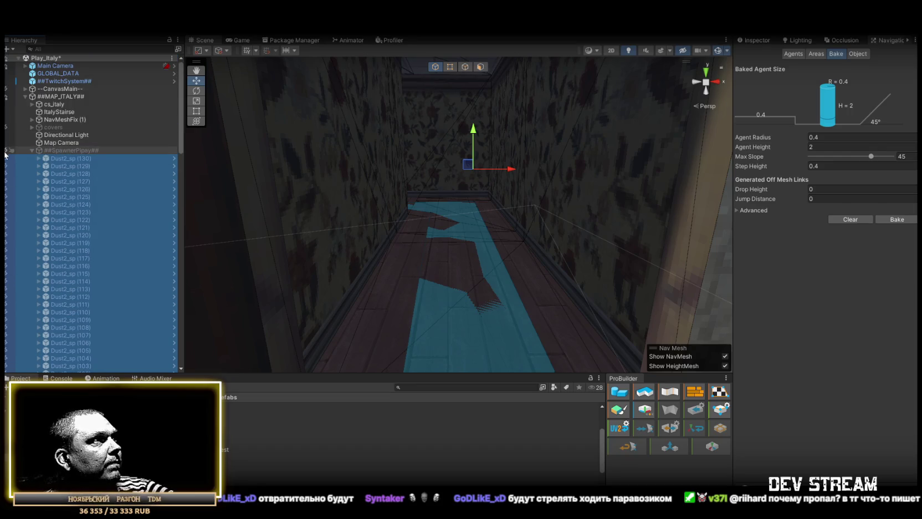
pyautogui.click(46, 150)
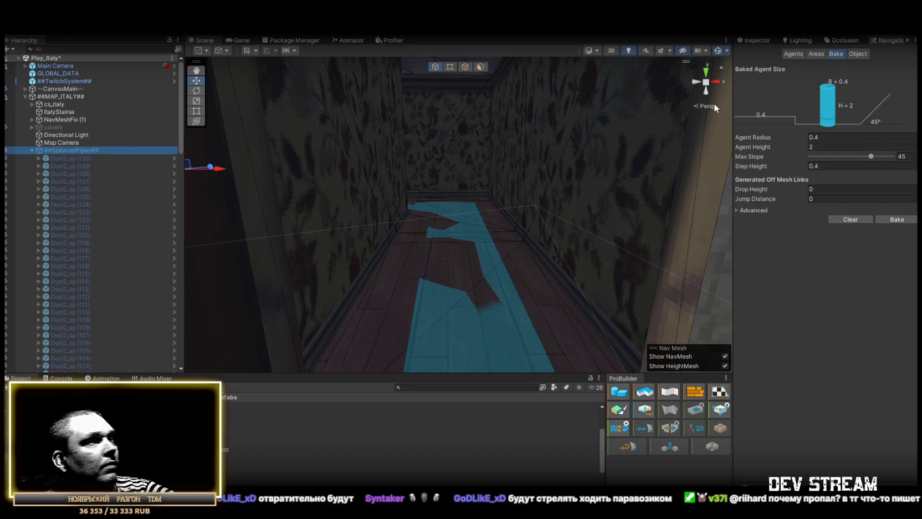
pyautogui.click(758, 41)
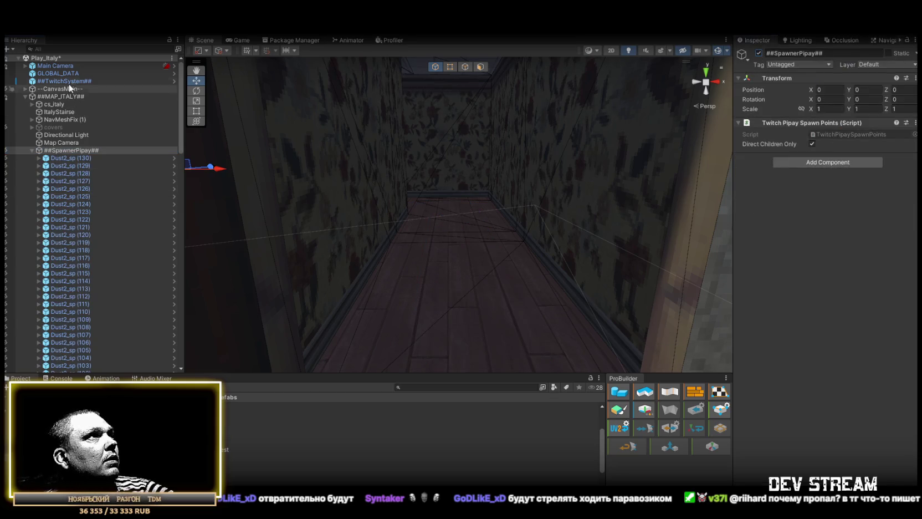
# Check that ##TwitchSystem##'s Match Starter Spawn Points field points to ##SpawnerPipay##.
pyautogui.click(26, 88)
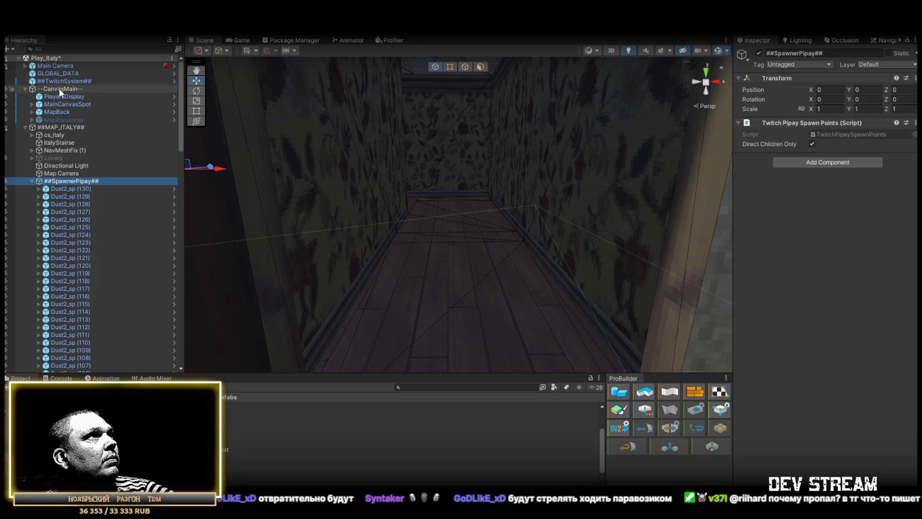
pyautogui.click(60, 81)
pyautogui.scroll(-3, 814, 203)
pyautogui.click(848, 331)
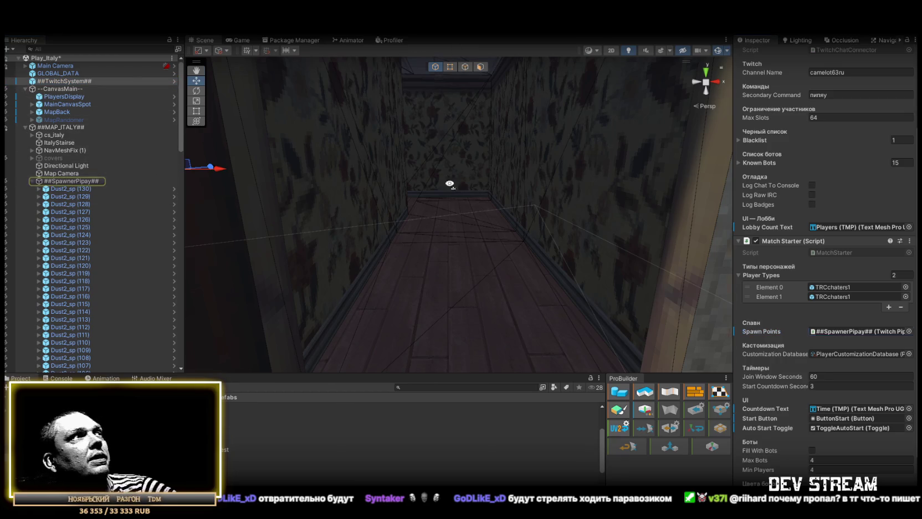
pyautogui.doubleClick(61, 81)
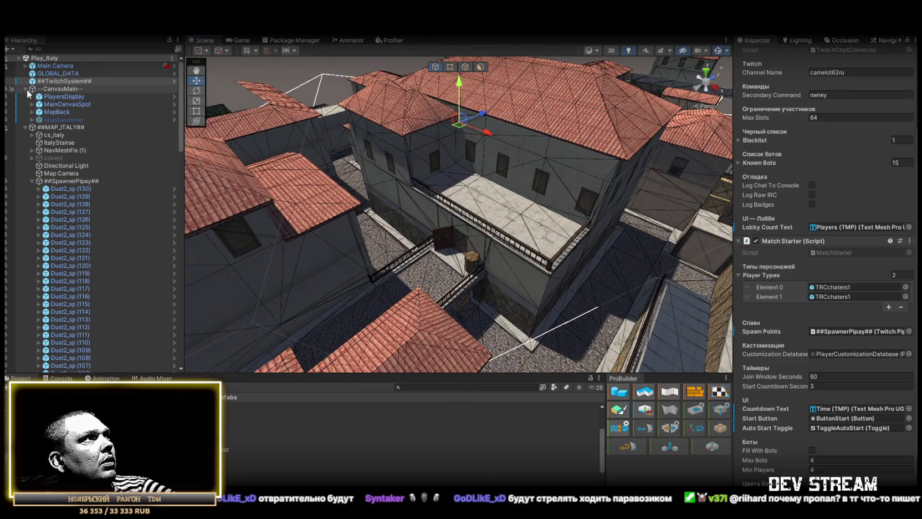
# Browse the --CanvasMain-- hierarchy, inspecting the canvas, MapBack and MapFront objects.
pyautogui.click(26, 89)
pyautogui.click(25, 96)
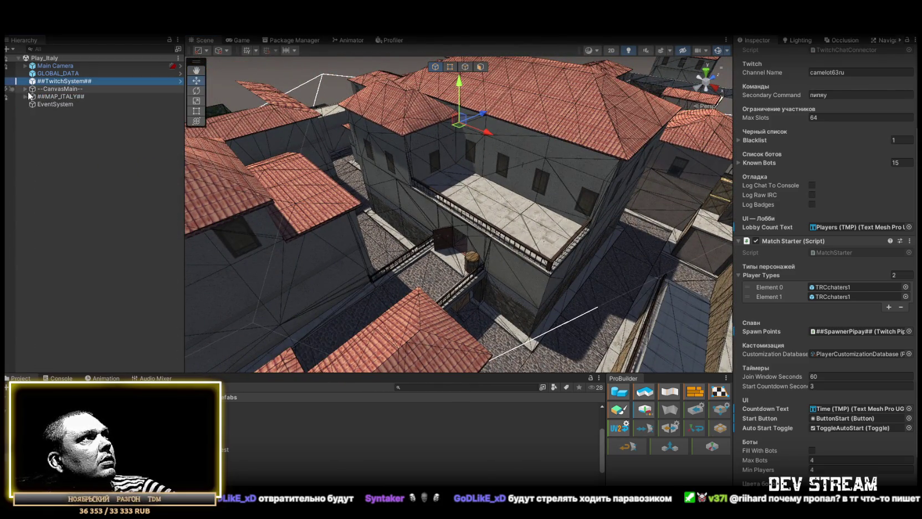
pyautogui.click(26, 89)
pyautogui.click(48, 89)
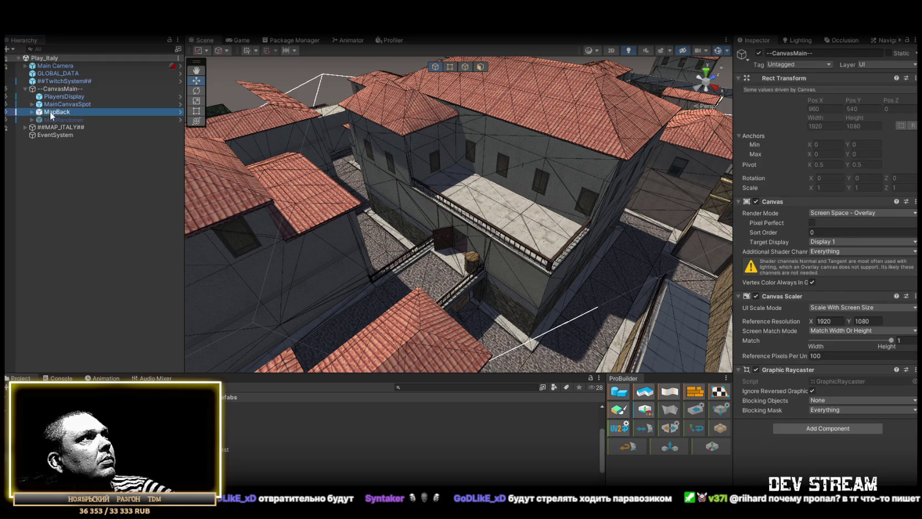
pyautogui.click(51, 113)
pyautogui.click(32, 112)
pyautogui.click(38, 127)
pyautogui.click(38, 127)
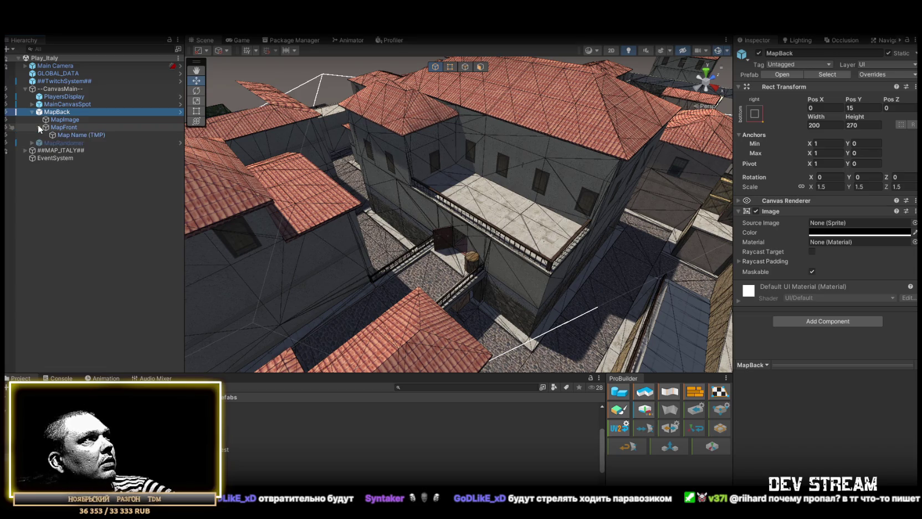
pyautogui.click(39, 127)
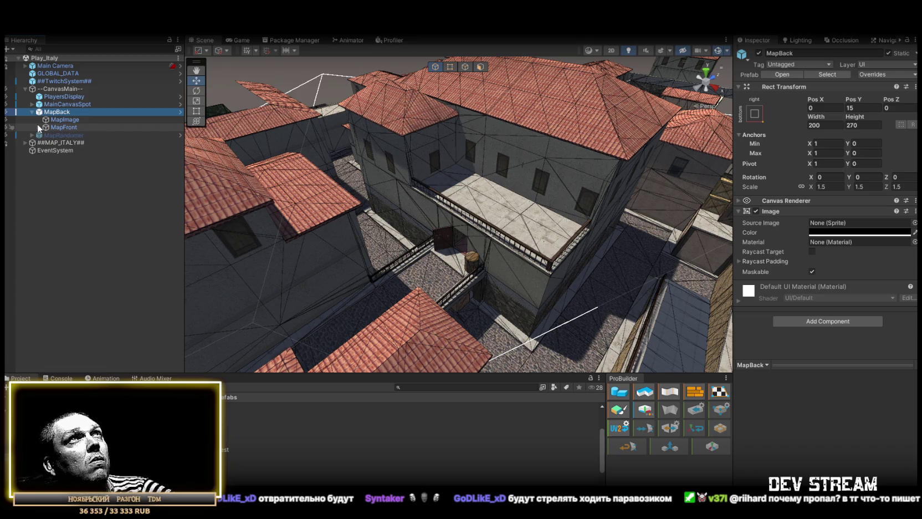
# Inspect MainCanvasSpot, then select and expand MapRandomer to reach its Map Voting Manager.
pyautogui.click(61, 104)
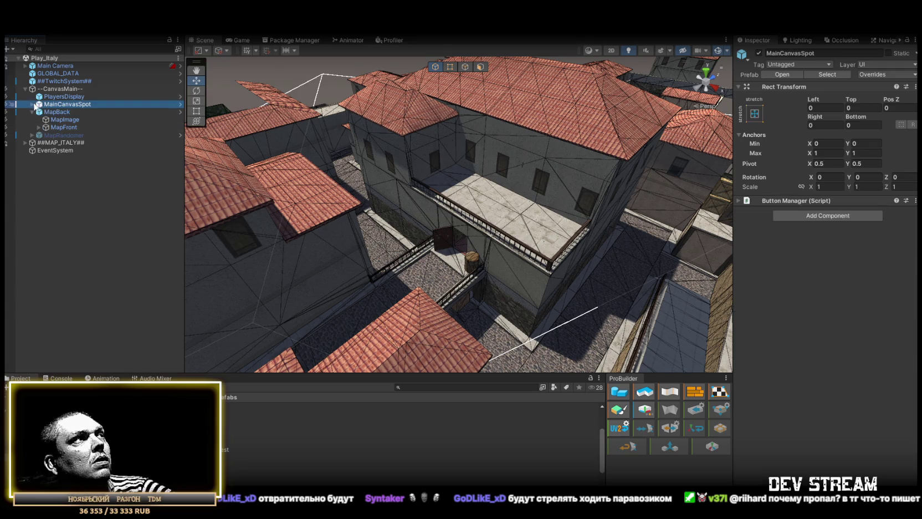
pyautogui.click(32, 104)
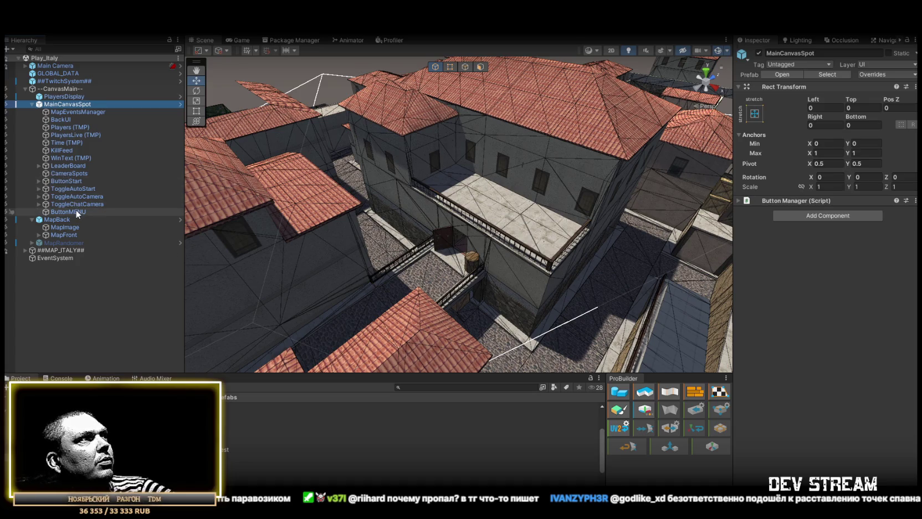
pyautogui.click(61, 242)
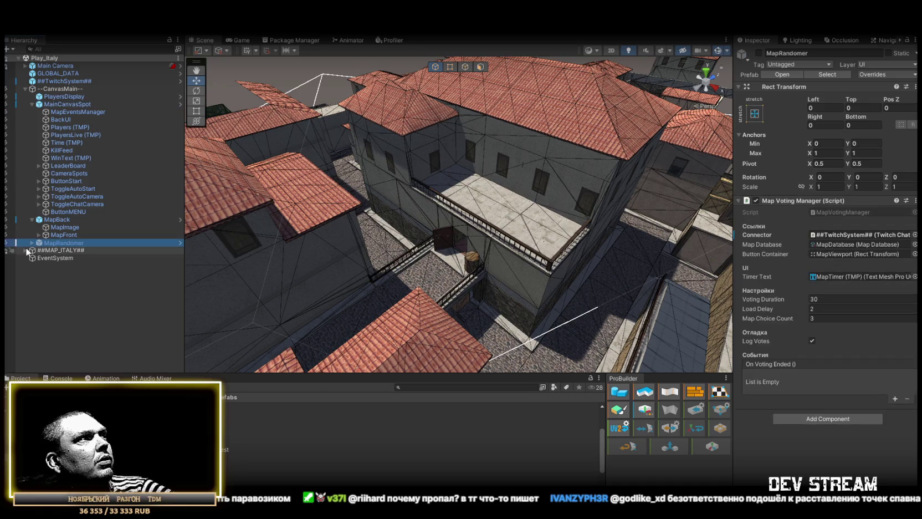
pyautogui.click(32, 243)
pyautogui.moveTo(460, 216); pyautogui.dragTo(388, 236)
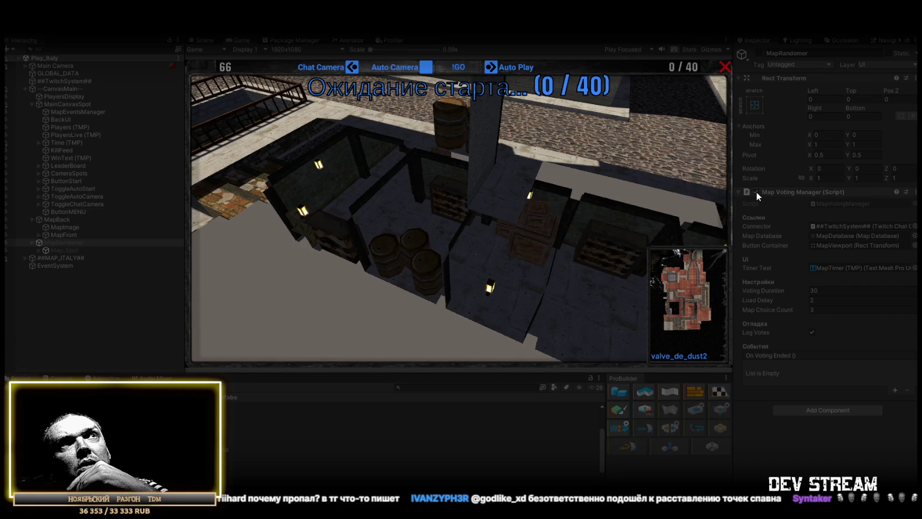
# Disable the Map Voting Manager component and maximise the running Game view.
pyautogui.click(756, 192)
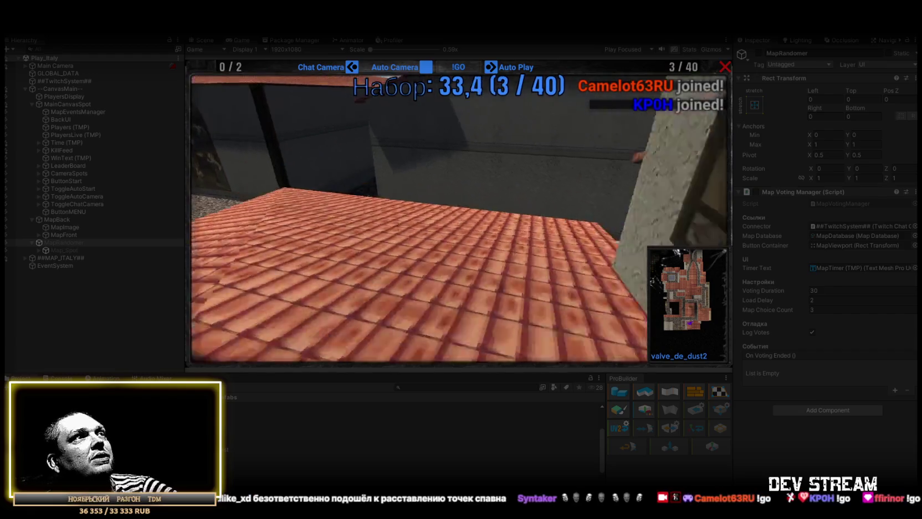
pyautogui.doubleClick(241, 40)
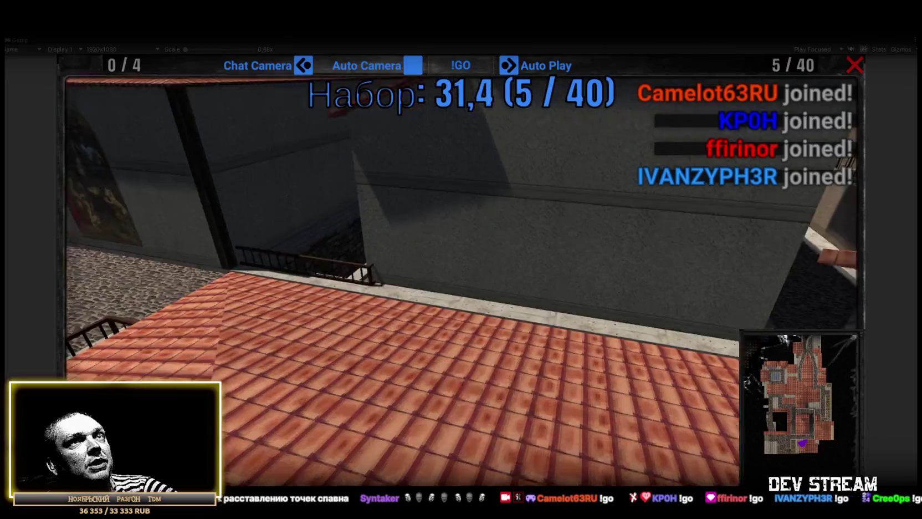
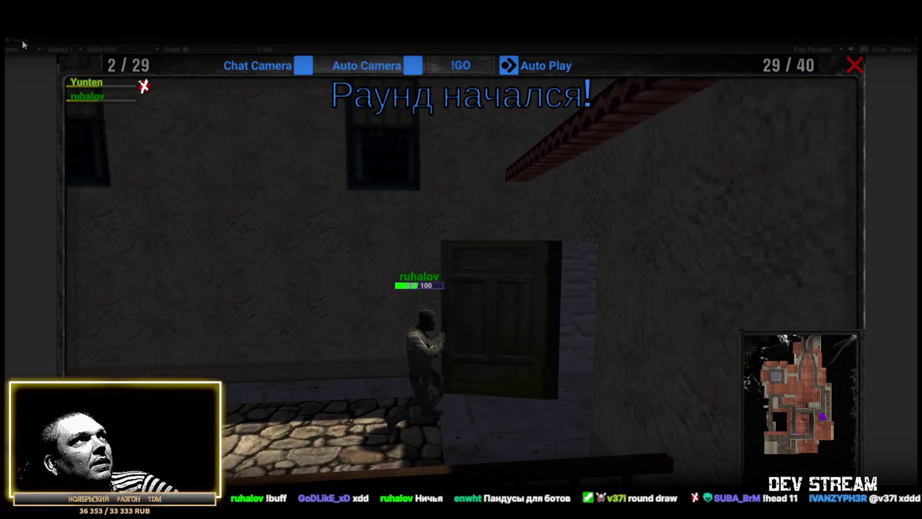
# Switch the match camera to follow another player, then re-maximize the Game view.
pyautogui.doubleClick(22, 39)
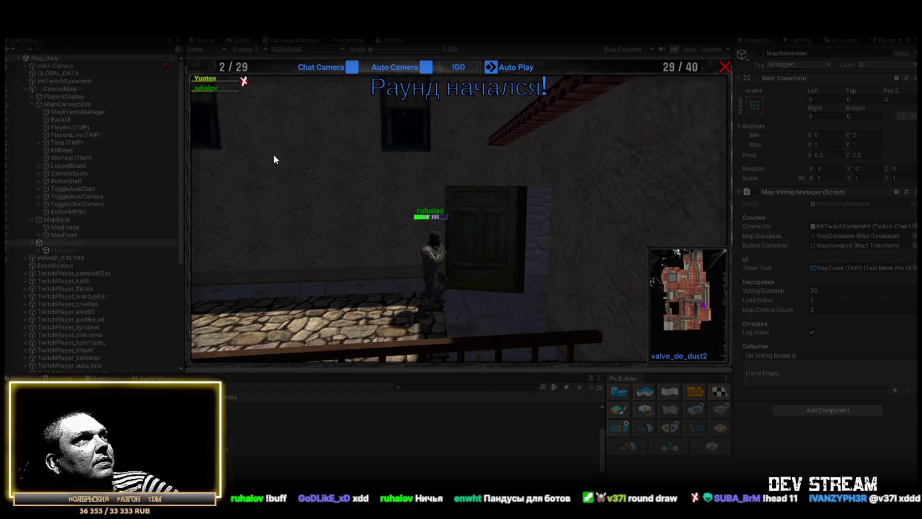
pyautogui.scroll(-2, 133, 272)
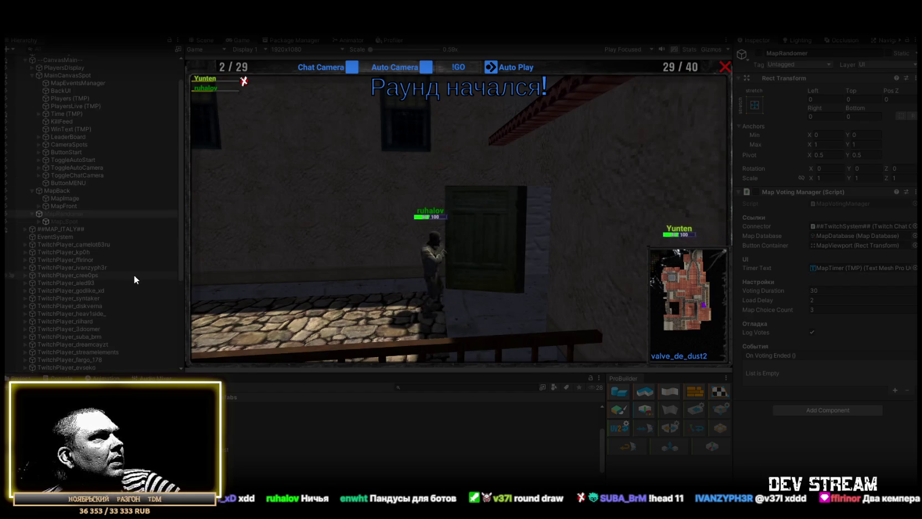
pyautogui.click(206, 79)
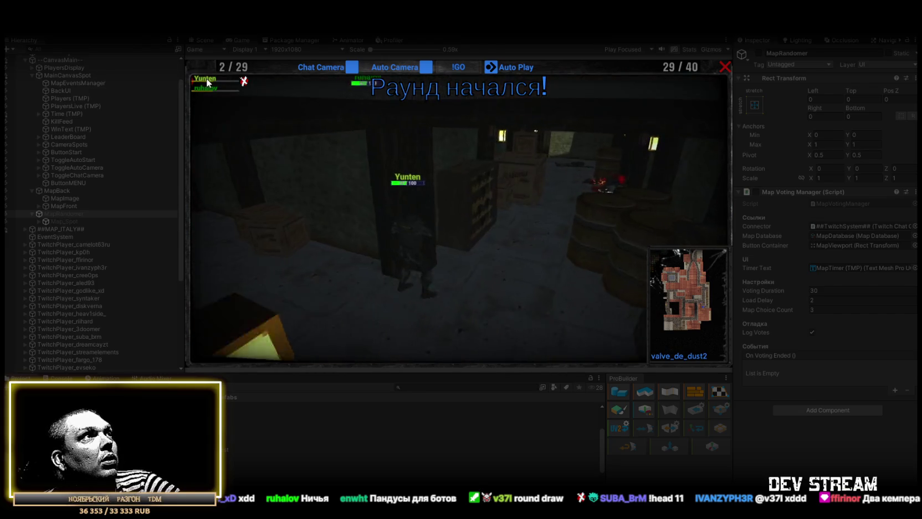
pyautogui.doubleClick(240, 38)
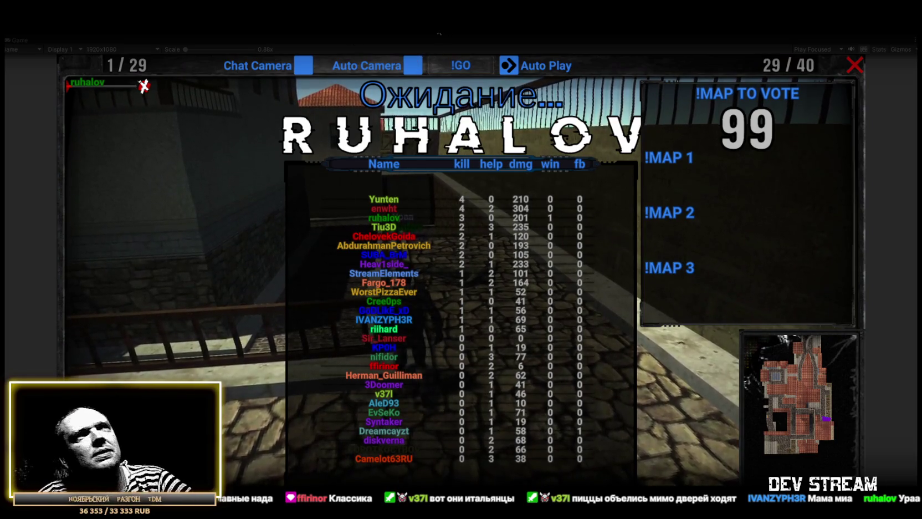
# Stop Play mode, select MainMap and turn on Show NavMesh in Navigation.
pyautogui.click(445, 35)
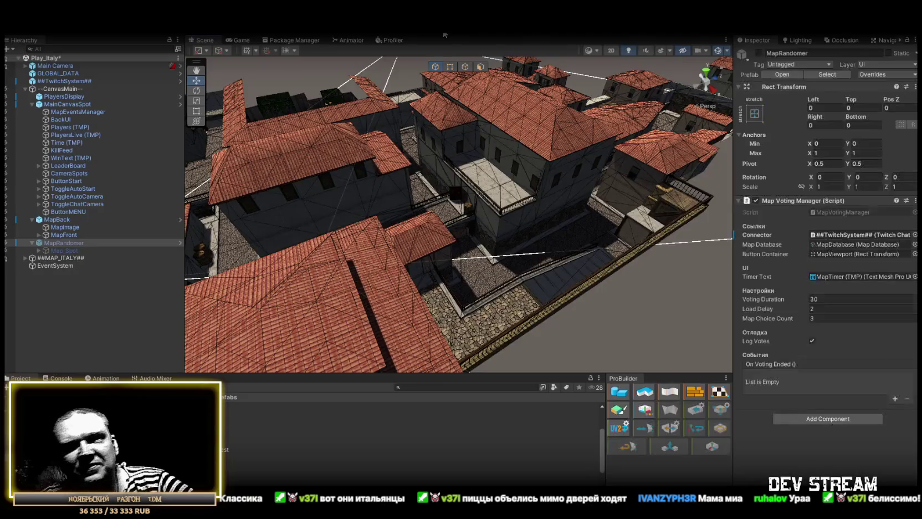
pyautogui.scroll(3, 541, 155)
pyautogui.moveTo(545, 167)
pyautogui.mouseDown()
pyautogui.moveTo(391, 164)
pyautogui.moveTo(409, 166)
pyautogui.mouseUp()
pyautogui.click(538, 148)
pyautogui.moveTo(538, 147); pyautogui.dragTo(502, 142)
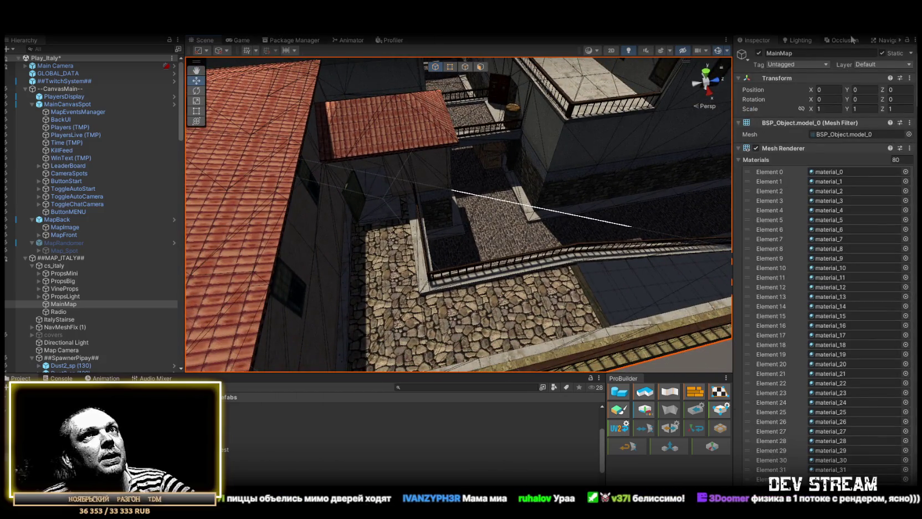
pyautogui.click(886, 41)
# Inspect the navmesh along the railing walkway, then select the ItalyStairse mesh.
pyautogui.moveTo(533, 155)
pyautogui.mouseDown()
pyautogui.moveTo(683, 188)
pyautogui.moveTo(579, 160)
pyautogui.moveTo(340, 216)
pyautogui.moveTo(465, 160)
pyautogui.moveTo(325, 222)
pyautogui.moveTo(379, 242)
pyautogui.moveTo(492, 253)
pyautogui.mouseUp()
pyautogui.moveTo(504, 215)
pyautogui.mouseDown()
pyautogui.moveTo(530, 220)
pyautogui.moveTo(361, 144)
pyautogui.mouseUp()
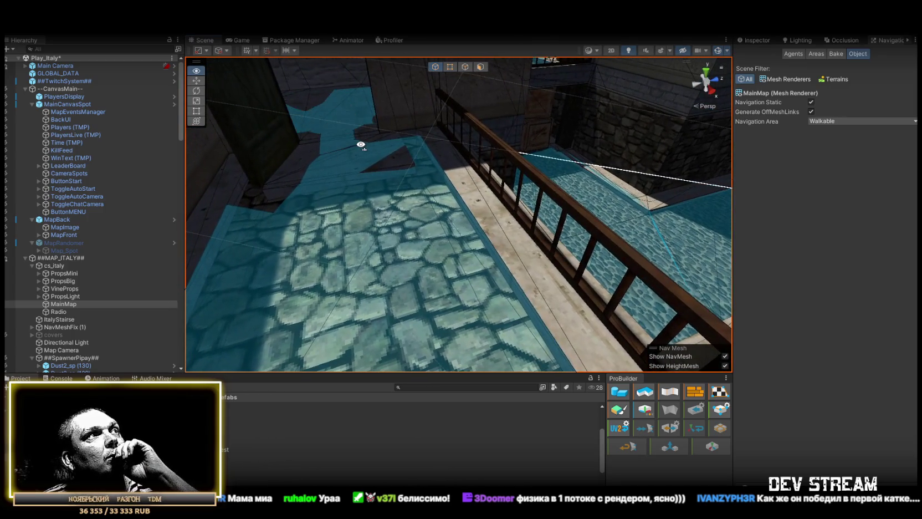
pyautogui.moveTo(434, 159)
pyautogui.mouseDown()
pyautogui.moveTo(535, 202)
pyautogui.moveTo(564, 230)
pyautogui.moveTo(515, 208)
pyautogui.moveTo(378, 191)
pyautogui.moveTo(465, 183)
pyautogui.moveTo(479, 185)
pyautogui.moveTo(375, 196)
pyautogui.moveTo(396, 210)
pyautogui.moveTo(270, 138)
pyautogui.moveTo(293, 129)
pyautogui.moveTo(615, 230)
pyautogui.moveTo(632, 210)
pyautogui.mouseUp()
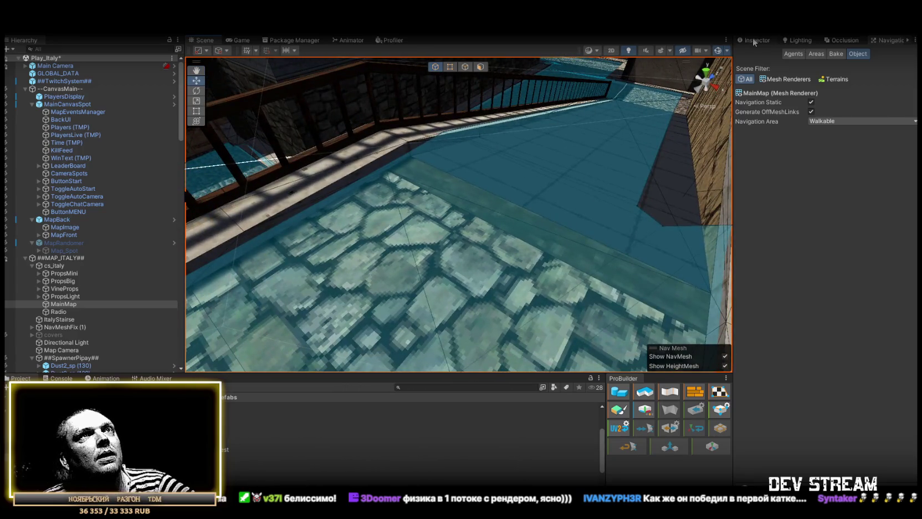
pyautogui.click(753, 42)
pyautogui.click(524, 183)
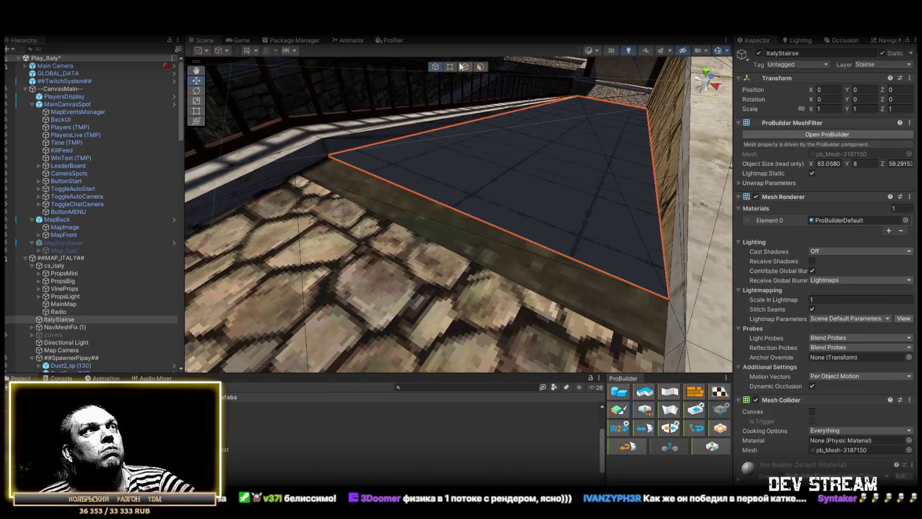
# Extrude the ItalyStairse walkway edge over the stone floor and pull its left edge outward.
pyautogui.moveTo(453, 209)
pyautogui.mouseDown()
pyautogui.moveTo(471, 200)
pyautogui.moveTo(399, 244)
pyautogui.moveTo(383, 238)
pyautogui.moveTo(600, 169)
pyautogui.moveTo(459, 273)
pyautogui.moveTo(427, 255)
pyautogui.mouseUp()
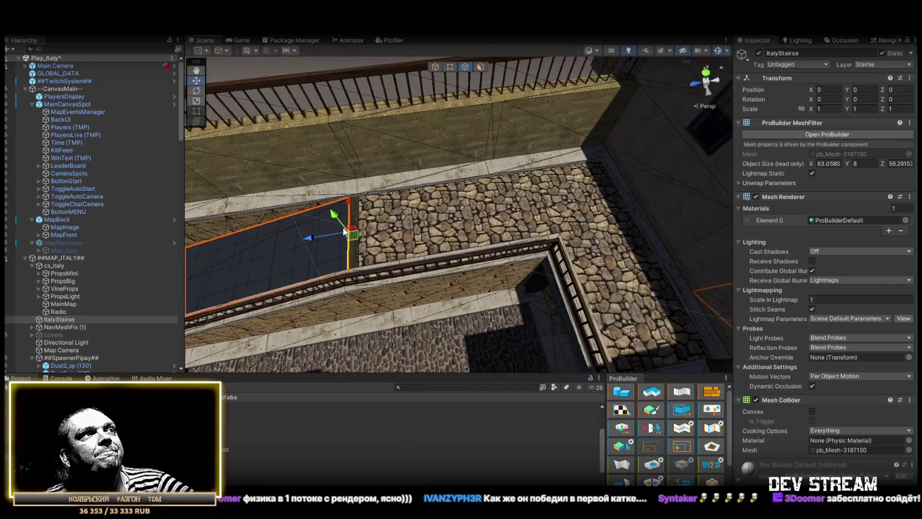
pyautogui.moveTo(310, 239); pyautogui.dragTo(557, 227)
pyautogui.press('f')
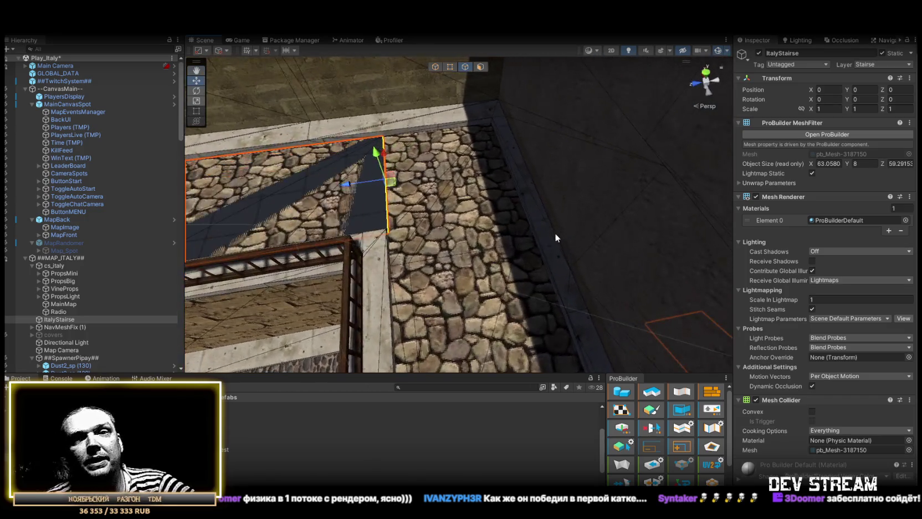
pyautogui.moveTo(548, 242)
pyautogui.mouseDown()
pyautogui.moveTo(304, 259)
pyautogui.moveTo(386, 265)
pyautogui.moveTo(299, 237)
pyautogui.moveTo(246, 240)
pyautogui.moveTo(507, 215)
pyautogui.moveTo(607, 189)
pyautogui.mouseUp()
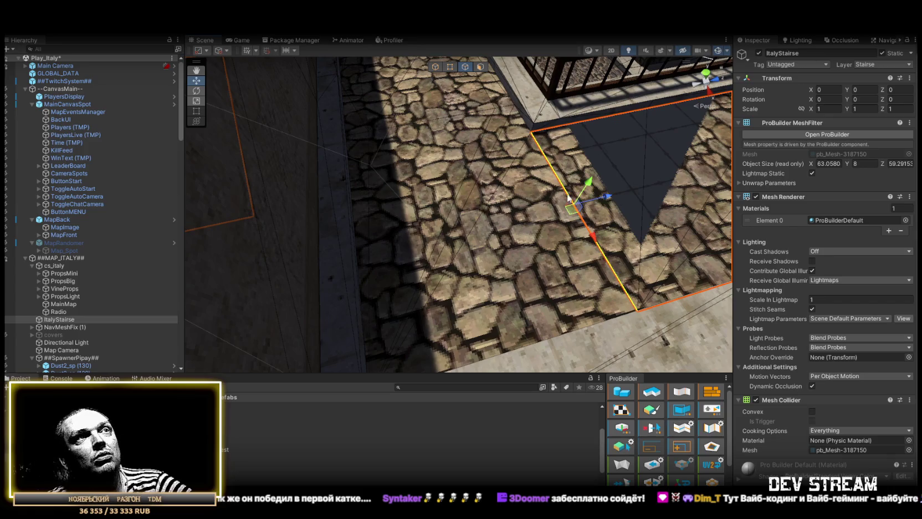
pyautogui.moveTo(381, 180); pyautogui.dragTo(350, 140)
pyautogui.moveTo(493, 137)
pyautogui.mouseDown()
pyautogui.moveTo(658, 203)
pyautogui.moveTo(509, 213)
pyautogui.moveTo(504, 224)
pyautogui.moveTo(425, 188)
pyautogui.mouseUp()
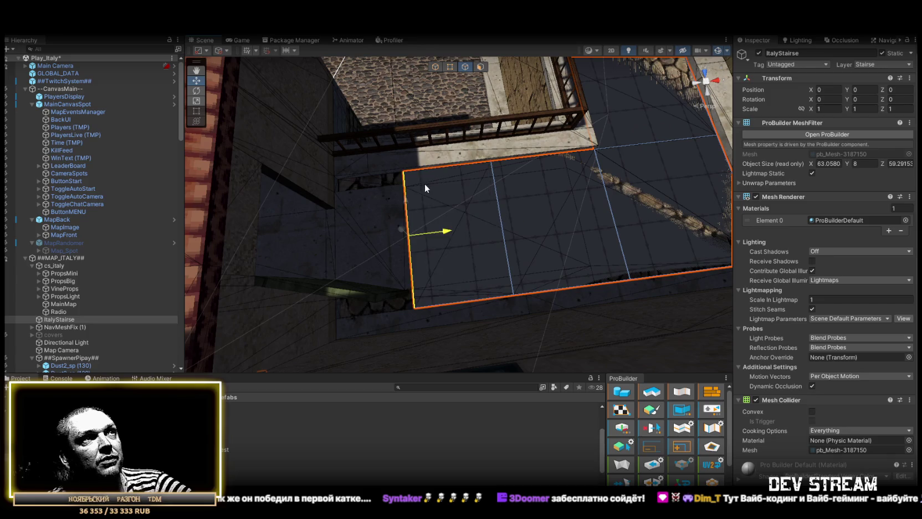
# Select the plane's right face, then reselect ItalyStairse and centre the view on it.
pyautogui.click(480, 66)
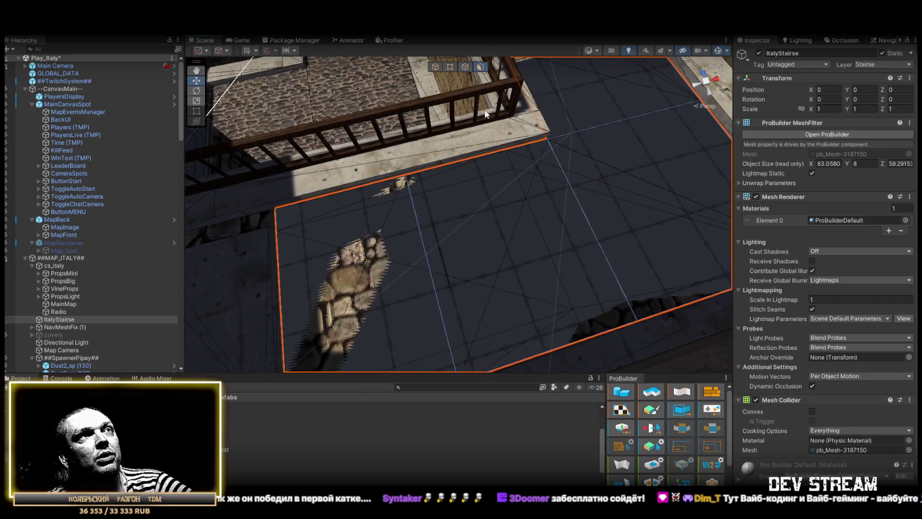
pyautogui.click(573, 228)
pyautogui.moveTo(553, 253); pyautogui.dragTo(497, 196)
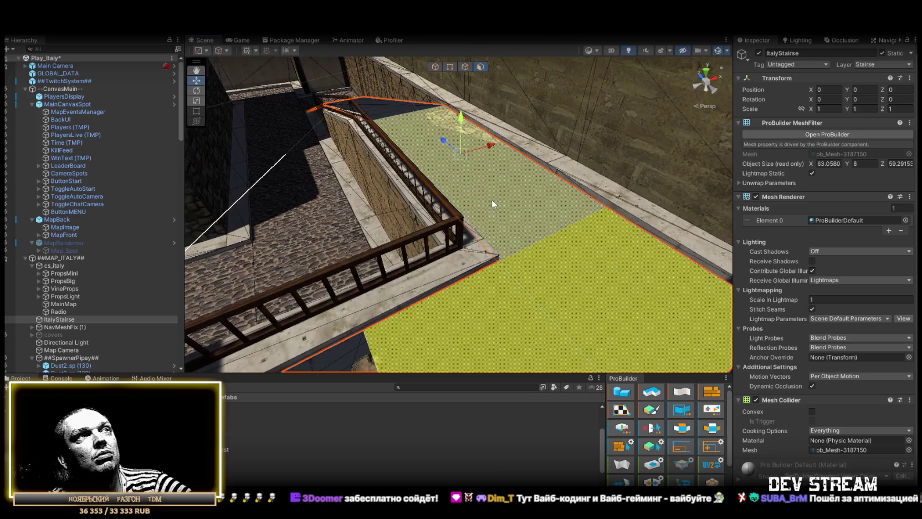
pyautogui.scroll(5, 502, 189)
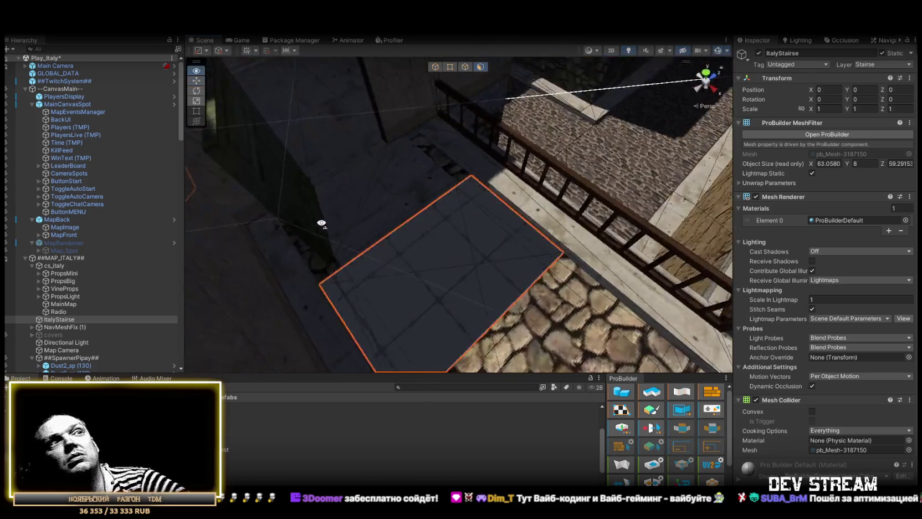
pyautogui.click(468, 67)
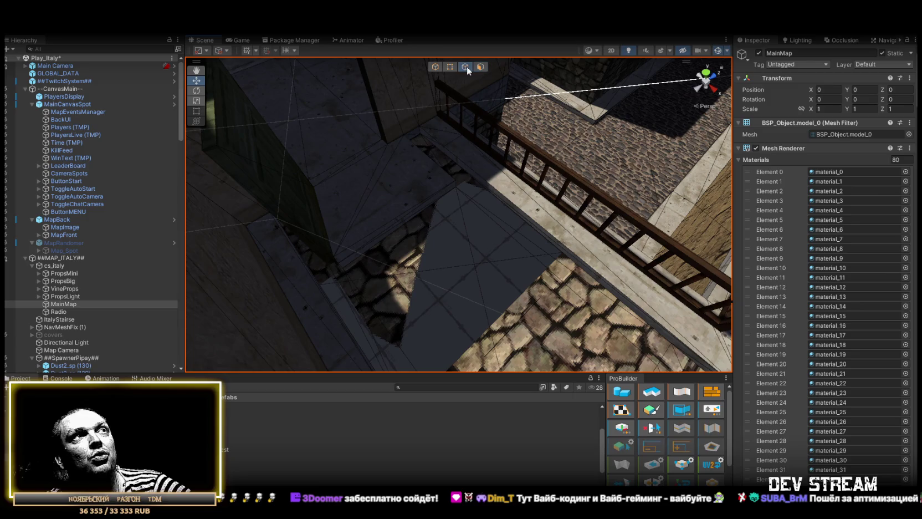
pyautogui.click(455, 277)
pyautogui.moveTo(445, 196)
pyautogui.mouseDown()
pyautogui.moveTo(289, 160)
pyautogui.moveTo(389, 148)
pyautogui.mouseUp()
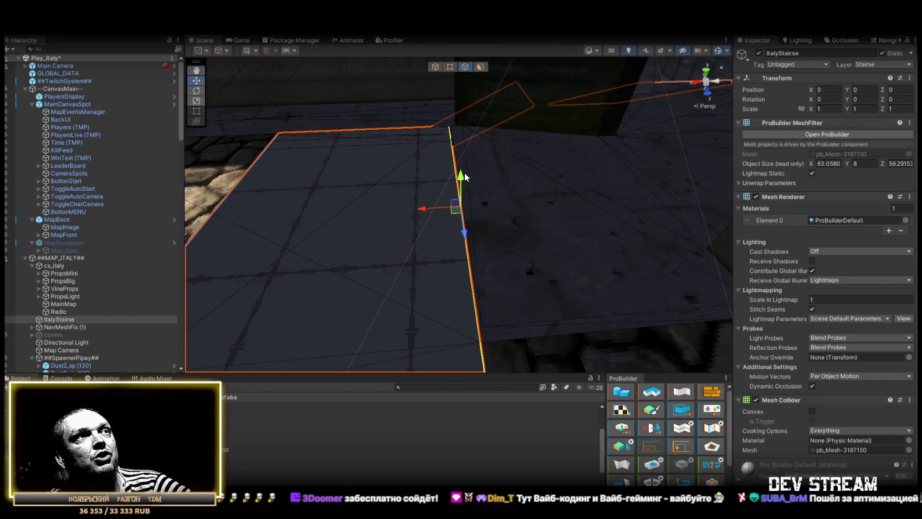
pyautogui.moveTo(484, 295)
pyautogui.mouseDown()
pyautogui.moveTo(488, 277)
pyautogui.moveTo(510, 263)
pyautogui.moveTo(510, 304)
pyautogui.moveTo(483, 288)
pyautogui.mouseUp()
pyautogui.moveTo(403, 244)
pyautogui.mouseDown()
pyautogui.moveTo(443, 255)
pyautogui.moveTo(573, 326)
pyautogui.moveTo(469, 277)
pyautogui.moveTo(344, 244)
pyautogui.moveTo(487, 248)
pyautogui.moveTo(472, 230)
pyautogui.moveTo(481, 222)
pyautogui.mouseUp()
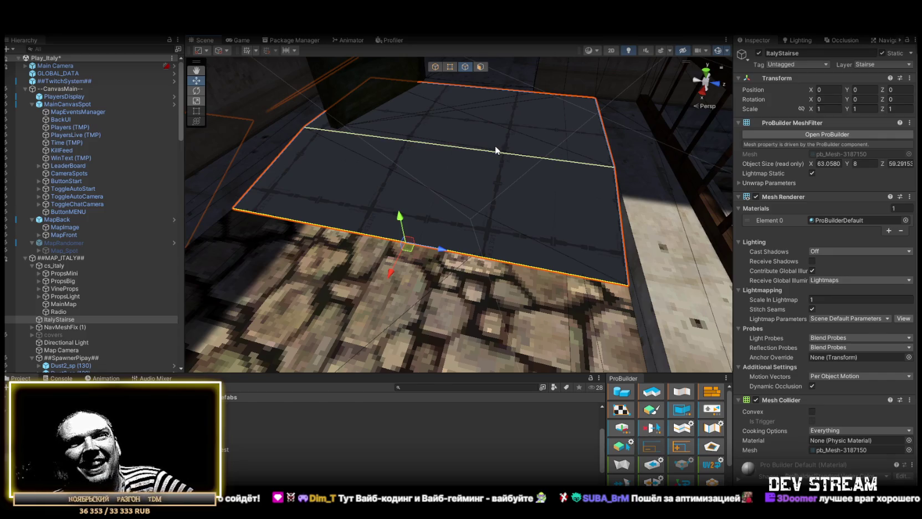
pyautogui.moveTo(493, 148)
pyautogui.mouseDown()
pyautogui.moveTo(493, 165)
pyautogui.moveTo(523, 178)
pyautogui.moveTo(484, 181)
pyautogui.moveTo(527, 233)
pyautogui.moveTo(465, 175)
pyautogui.moveTo(506, 198)
pyautogui.moveTo(510, 166)
pyautogui.moveTo(523, 168)
pyautogui.moveTo(437, 183)
pyautogui.moveTo(354, 156)
pyautogui.moveTo(481, 176)
pyautogui.moveTo(548, 232)
pyautogui.moveTo(332, 243)
pyautogui.moveTo(421, 244)
pyautogui.moveTo(388, 185)
pyautogui.moveTo(335, 160)
pyautogui.moveTo(455, 140)
pyautogui.moveTo(421, 124)
pyautogui.moveTo(363, 142)
pyautogui.moveTo(259, 140)
pyautogui.moveTo(216, 150)
pyautogui.moveTo(323, 204)
pyautogui.moveTo(270, 191)
pyautogui.moveTo(251, 201)
pyautogui.mouseUp()
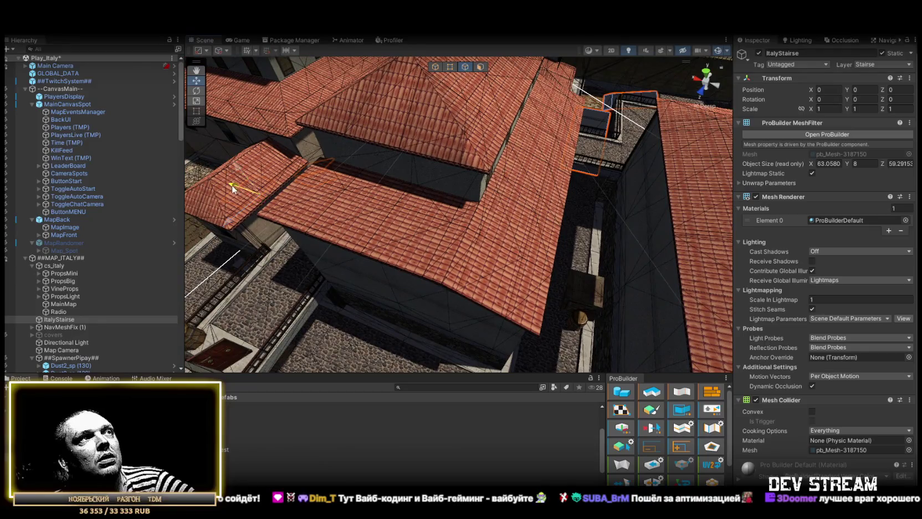
# Widen the walkway quad by extruding its edge, then delete the left face.
pyautogui.press('f')
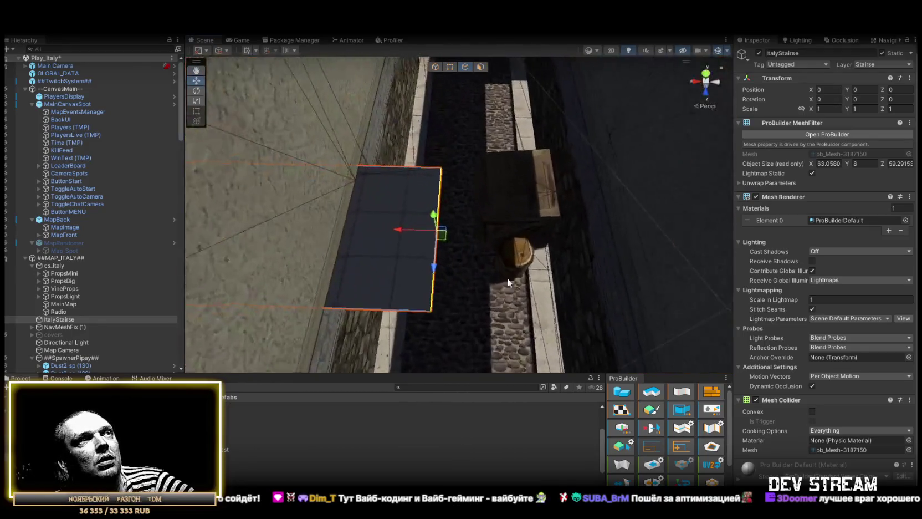
pyautogui.moveTo(398, 228); pyautogui.dragTo(496, 104)
pyautogui.click(480, 67)
pyautogui.click(394, 216)
pyautogui.press('Delete')
pyautogui.click(473, 255)
# Move the remaining quad up the alley beside the stairs and stretch its edges.
pyautogui.moveTo(473, 256)
pyautogui.mouseDown()
pyautogui.moveTo(482, 355)
pyautogui.moveTo(471, 161)
pyautogui.mouseUp()
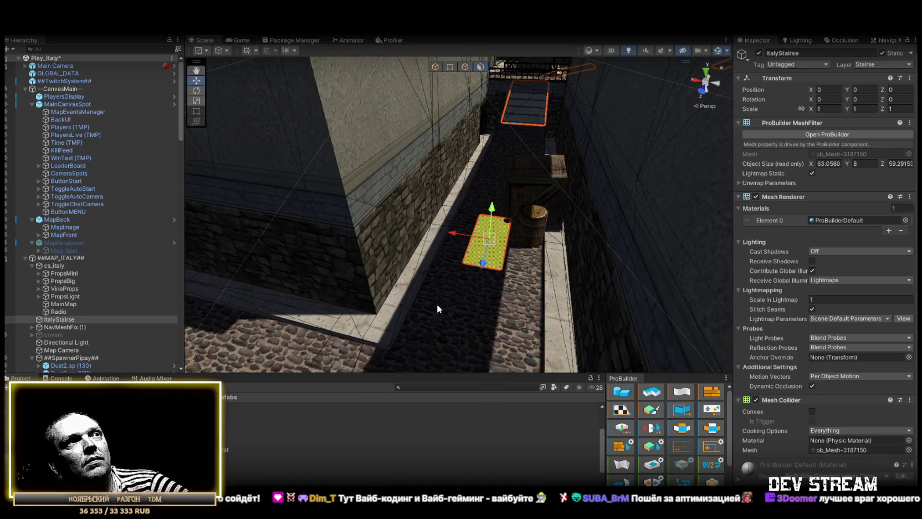
pyautogui.moveTo(488, 242)
pyautogui.mouseDown()
pyautogui.moveTo(499, 143)
pyautogui.moveTo(509, 168)
pyautogui.moveTo(492, 173)
pyautogui.moveTo(492, 87)
pyautogui.mouseUp()
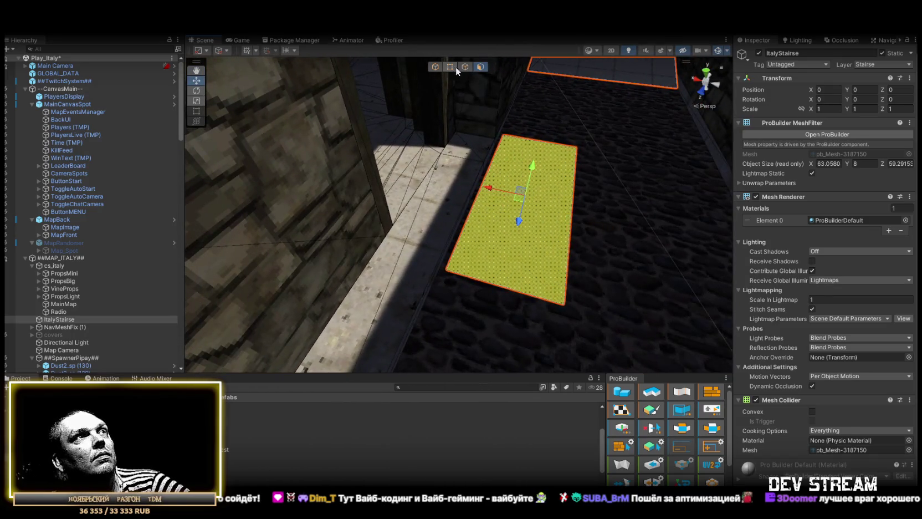
pyautogui.click(485, 167)
pyautogui.click(488, 173)
pyautogui.moveTo(449, 183)
pyautogui.mouseDown()
pyautogui.moveTo(388, 166)
pyautogui.moveTo(454, 177)
pyautogui.moveTo(411, 154)
pyautogui.moveTo(609, 212)
pyautogui.mouseUp()
pyautogui.click(605, 219)
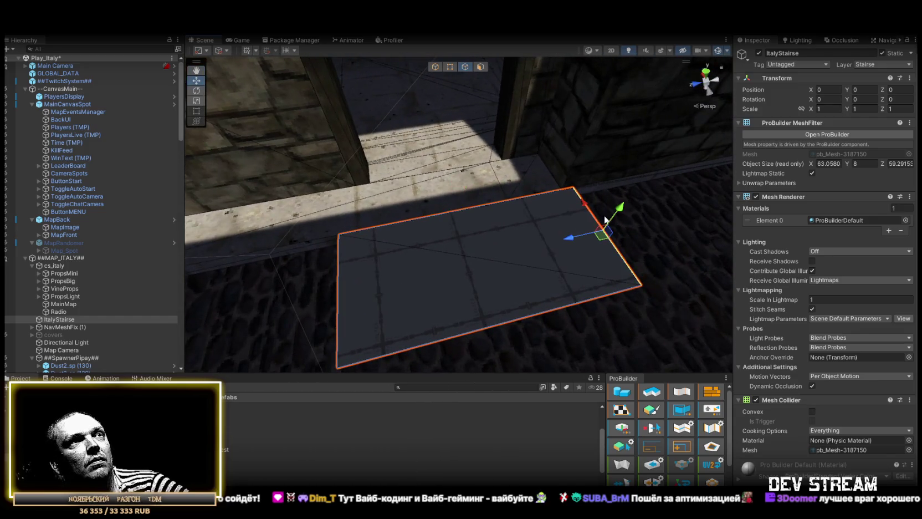
pyautogui.click(341, 270)
# Switch the tool handle from Center to Pivot so it sits at the quad's corner.
pyautogui.moveTo(340, 270)
pyautogui.mouseDown()
pyautogui.moveTo(332, 222)
pyautogui.moveTo(352, 265)
pyautogui.moveTo(333, 257)
pyautogui.moveTo(412, 184)
pyautogui.moveTo(551, 213)
pyautogui.moveTo(399, 206)
pyautogui.moveTo(377, 210)
pyautogui.moveTo(354, 241)
pyautogui.moveTo(441, 218)
pyautogui.moveTo(545, 268)
pyautogui.moveTo(432, 251)
pyautogui.moveTo(350, 180)
pyautogui.mouseUp()
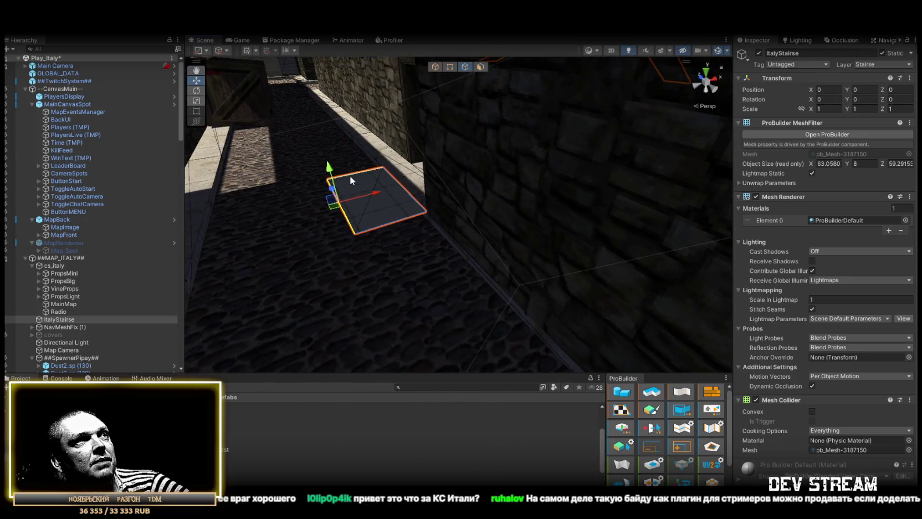
pyautogui.moveTo(357, 145)
pyautogui.mouseDown()
pyautogui.moveTo(433, 217)
pyautogui.moveTo(484, 229)
pyautogui.moveTo(404, 232)
pyautogui.moveTo(559, 269)
pyautogui.moveTo(450, 257)
pyautogui.moveTo(430, 271)
pyautogui.moveTo(571, 295)
pyautogui.moveTo(533, 235)
pyautogui.mouseUp()
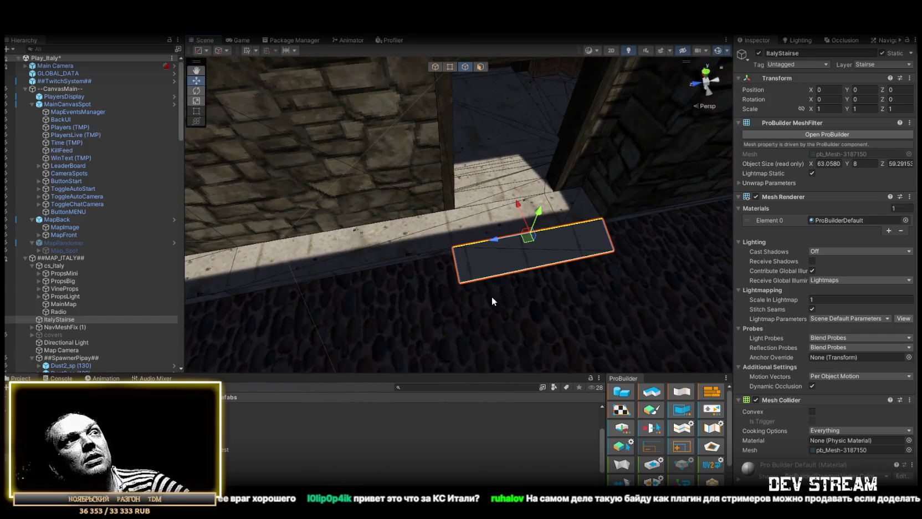
pyautogui.press('z')
pyautogui.moveTo(497, 279)
pyautogui.mouseDown()
pyautogui.moveTo(491, 291)
pyautogui.moveTo(558, 263)
pyautogui.moveTo(511, 276)
pyautogui.moveTo(344, 261)
pyautogui.mouseUp()
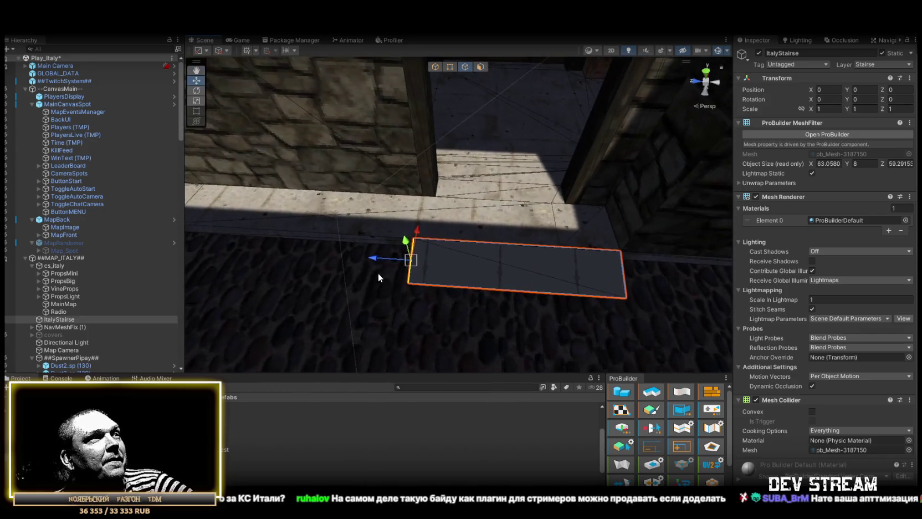
# Collapse the quad's left vertices into a single point, forming a pointed shape.
pyautogui.click(451, 66)
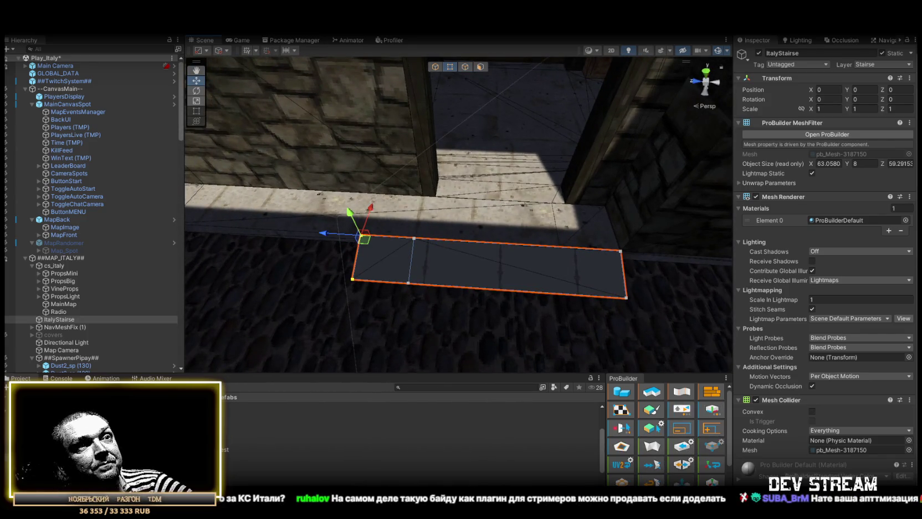
pyautogui.click(622, 462)
pyautogui.moveTo(355, 266)
pyautogui.mouseDown()
pyautogui.moveTo(530, 270)
pyautogui.moveTo(487, 268)
pyautogui.mouseUp()
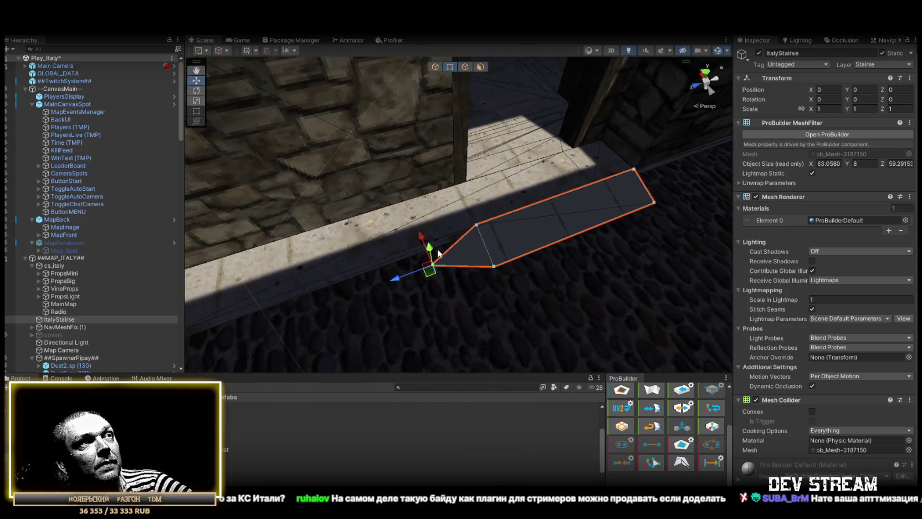
pyautogui.moveTo(471, 223)
pyautogui.mouseDown()
pyautogui.moveTo(599, 239)
pyautogui.moveTo(365, 290)
pyautogui.moveTo(566, 268)
pyautogui.moveTo(475, 122)
pyautogui.mouseUp()
# Drag the shape's right edge out to lengthen it along the wall.
pyautogui.click(468, 66)
pyautogui.click(509, 233)
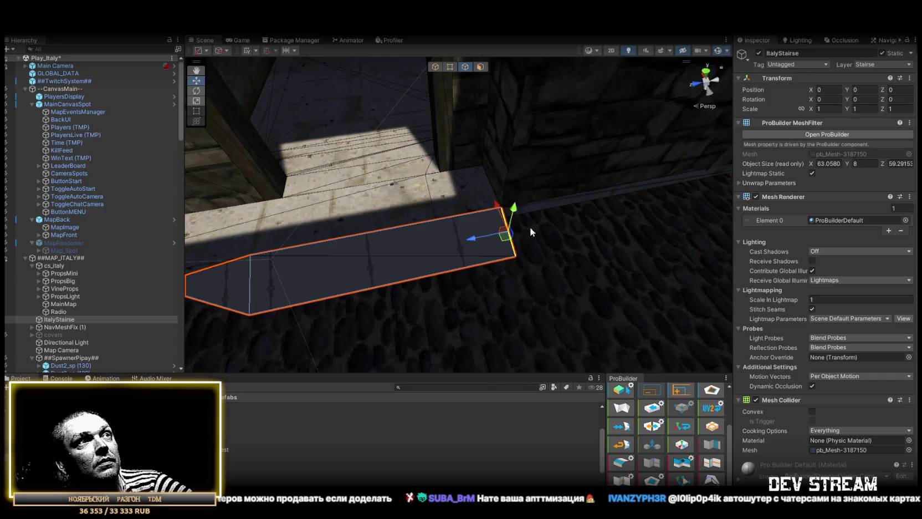
pyautogui.moveTo(520, 227); pyautogui.dragTo(472, 229)
pyautogui.moveTo(351, 238); pyautogui.dragTo(420, 244)
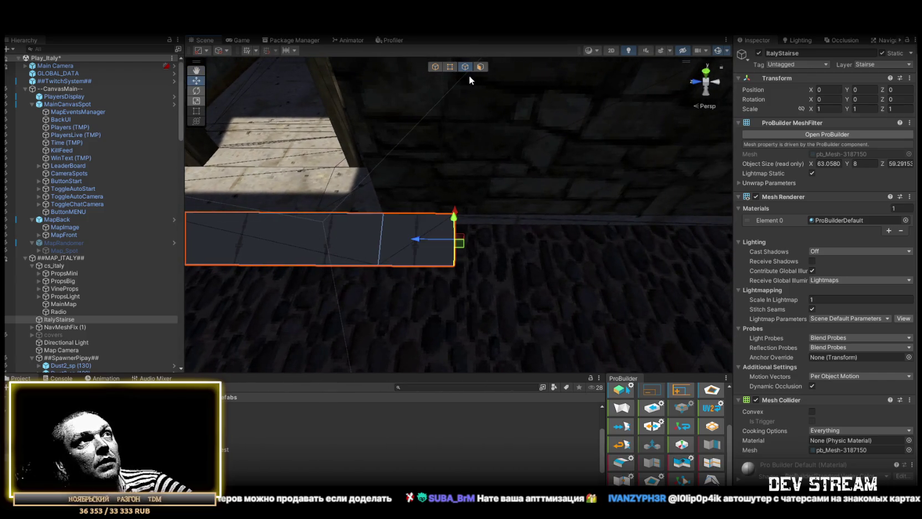
pyautogui.press('j')
# Survey the street and rooftops, then show the navmesh around the walkway quad.
pyautogui.moveTo(432, 244)
pyautogui.mouseDown()
pyautogui.moveTo(502, 230)
pyautogui.moveTo(426, 206)
pyautogui.mouseUp()
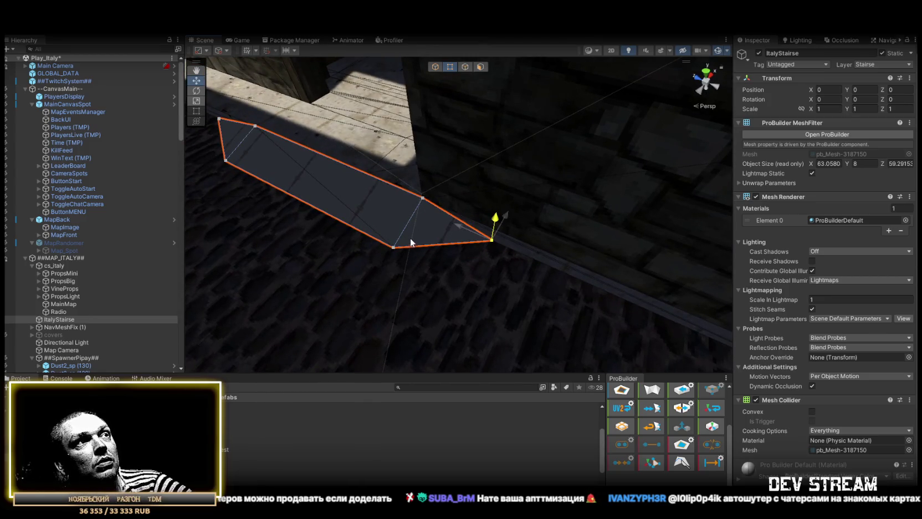
pyautogui.moveTo(515, 251)
pyautogui.mouseDown()
pyautogui.moveTo(430, 249)
pyautogui.moveTo(386, 217)
pyautogui.moveTo(191, 204)
pyautogui.moveTo(207, 212)
pyautogui.moveTo(288, 202)
pyautogui.moveTo(308, 273)
pyautogui.moveTo(542, 288)
pyautogui.moveTo(593, 263)
pyautogui.moveTo(538, 190)
pyautogui.moveTo(525, 213)
pyautogui.moveTo(528, 275)
pyautogui.moveTo(465, 263)
pyautogui.moveTo(565, 305)
pyautogui.moveTo(572, 249)
pyautogui.moveTo(638, 268)
pyautogui.mouseUp()
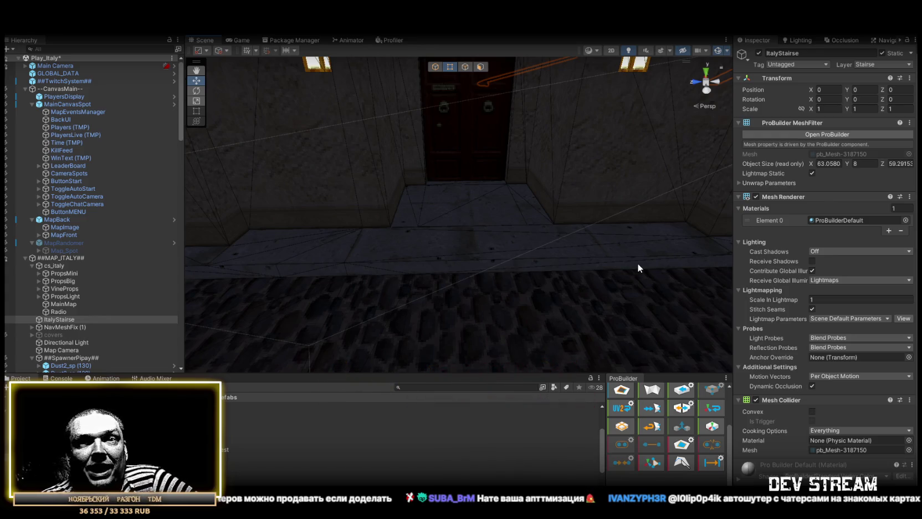
pyautogui.moveTo(637, 263)
pyautogui.mouseDown()
pyautogui.moveTo(715, 273)
pyautogui.moveTo(505, 291)
pyautogui.moveTo(465, 275)
pyautogui.moveTo(718, 205)
pyautogui.moveTo(679, 260)
pyautogui.moveTo(538, 201)
pyautogui.moveTo(588, 216)
pyautogui.moveTo(551, 200)
pyautogui.moveTo(565, 196)
pyautogui.moveTo(586, 256)
pyautogui.moveTo(574, 222)
pyautogui.moveTo(588, 210)
pyautogui.mouseUp()
pyautogui.click(880, 40)
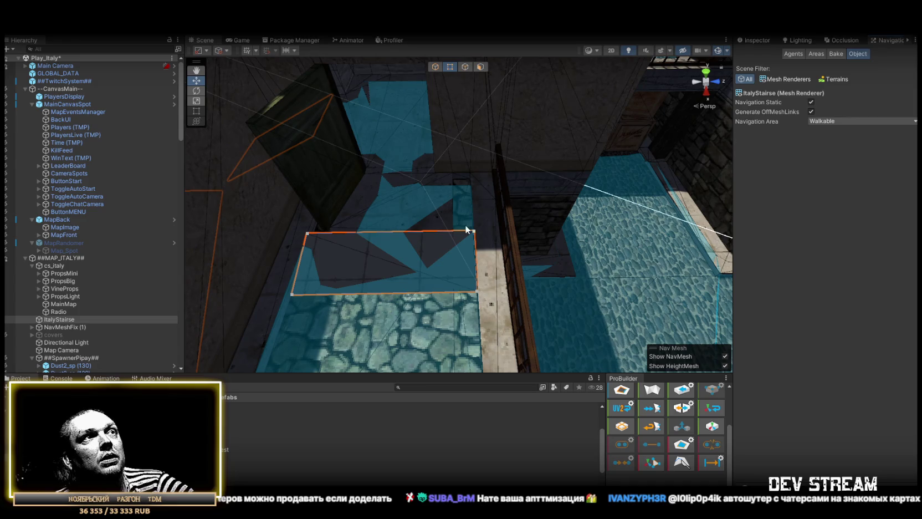
pyautogui.moveTo(458, 211)
pyautogui.mouseDown()
pyautogui.moveTo(473, 191)
pyautogui.moveTo(454, 191)
pyautogui.moveTo(451, 176)
pyautogui.moveTo(461, 169)
pyautogui.moveTo(465, 184)
pyautogui.mouseUp()
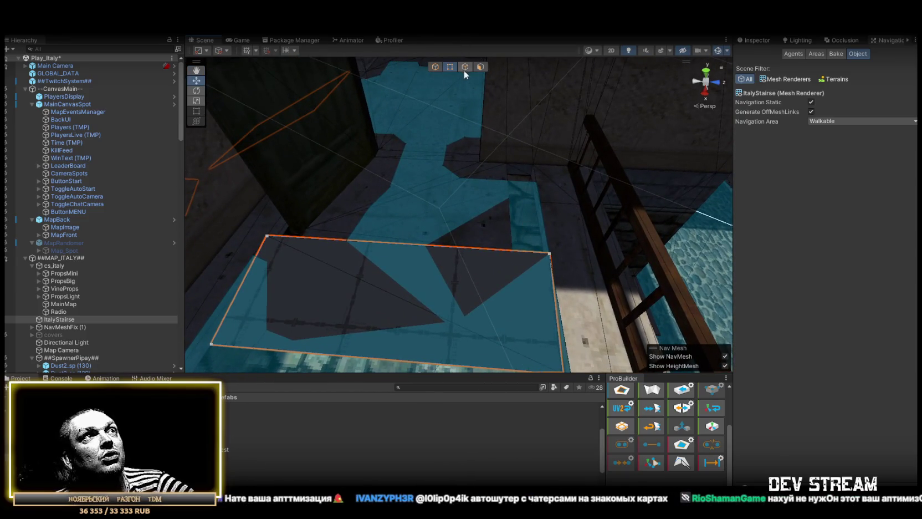
pyautogui.moveTo(505, 171)
pyautogui.mouseDown()
pyautogui.moveTo(542, 181)
pyautogui.moveTo(751, 174)
pyautogui.moveTo(641, 158)
pyautogui.moveTo(648, 122)
pyautogui.moveTo(465, 117)
pyautogui.moveTo(496, 140)
pyautogui.moveTo(488, 180)
pyautogui.moveTo(505, 177)
pyautogui.moveTo(482, 127)
pyautogui.mouseUp()
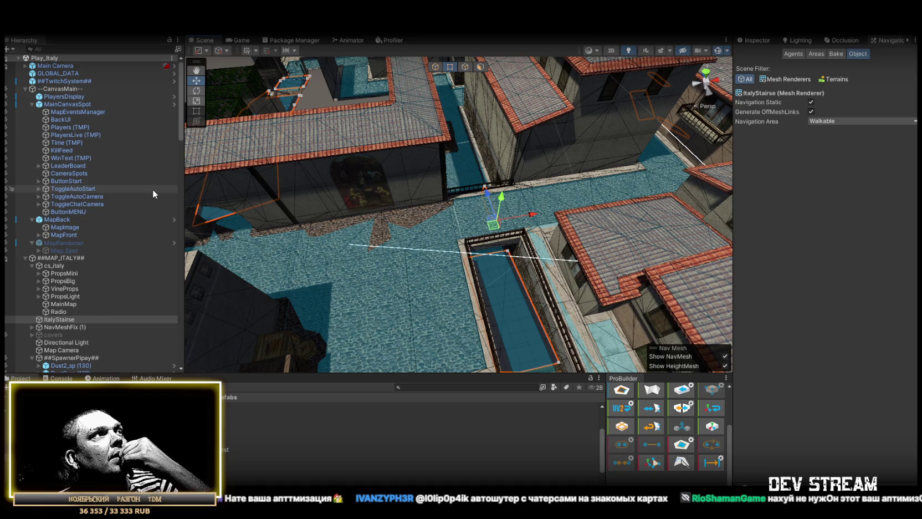
# Select MainCanvasSpot to drop the walkway selection and survey the navmesh-covered town.
pyautogui.click(76, 105)
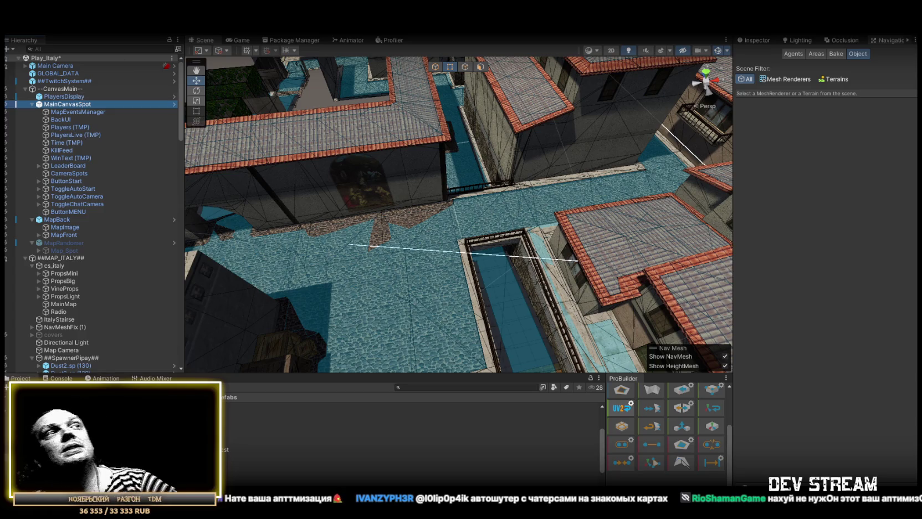
pyautogui.moveTo(488, 193)
pyautogui.mouseDown()
pyautogui.moveTo(456, 140)
pyautogui.moveTo(419, 158)
pyautogui.moveTo(441, 187)
pyautogui.moveTo(423, 198)
pyautogui.mouseUp()
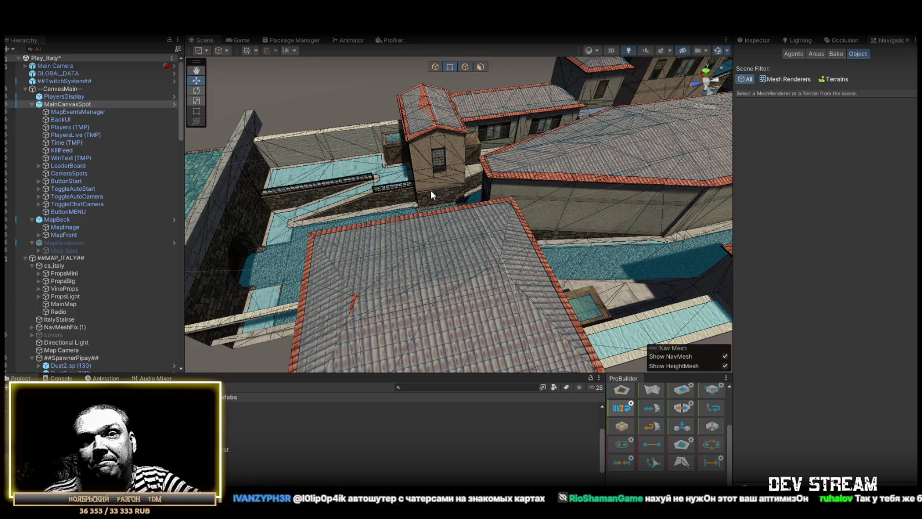
pyautogui.moveTo(424, 193); pyautogui.dragTo(718, 239)
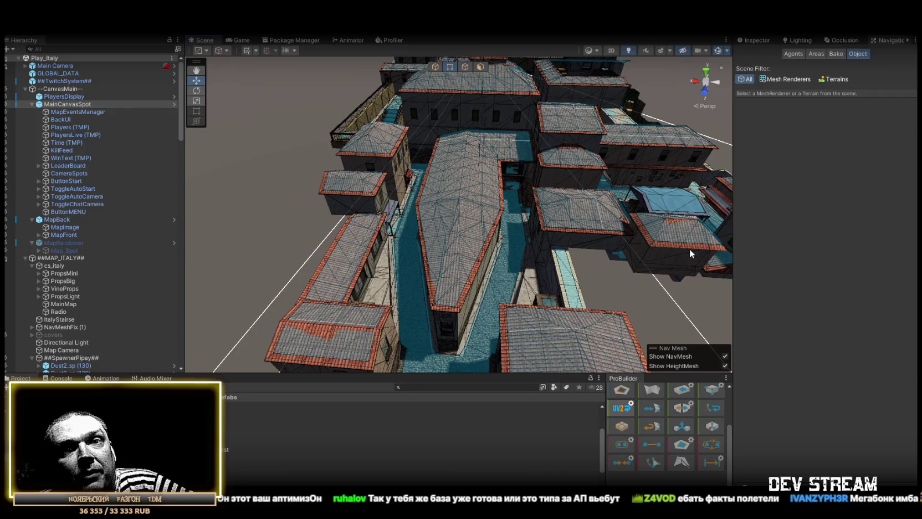
pyautogui.moveTo(670, 250); pyautogui.dragTo(562, 251)
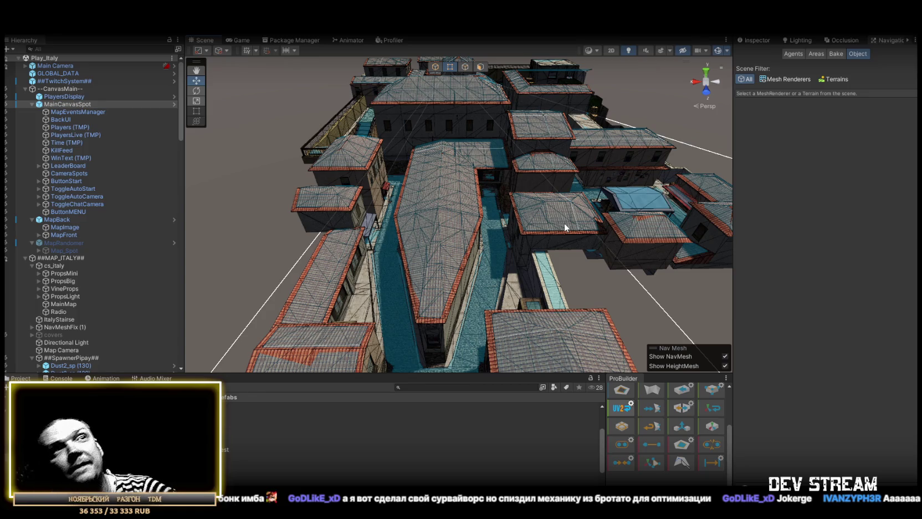
pyautogui.moveTo(564, 222)
pyautogui.mouseDown()
pyautogui.moveTo(526, 196)
pyautogui.moveTo(513, 175)
pyautogui.moveTo(519, 166)
pyautogui.mouseUp()
pyautogui.scroll(-10, 515, 191)
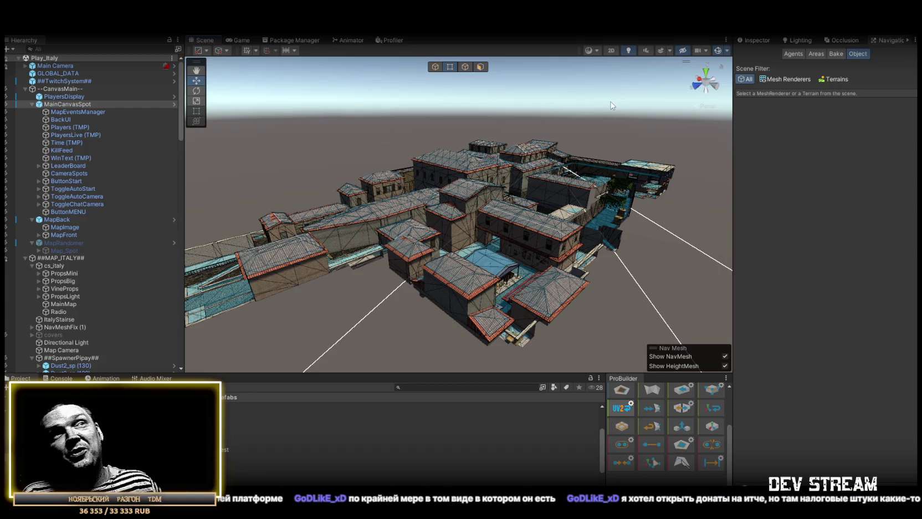
pyautogui.moveTo(606, 107)
pyautogui.mouseDown()
pyautogui.moveTo(560, 205)
pyautogui.moveTo(560, 176)
pyautogui.moveTo(415, 199)
pyautogui.moveTo(435, 140)
pyautogui.moveTo(452, 140)
pyautogui.moveTo(294, 179)
pyautogui.moveTo(405, 169)
pyautogui.moveTo(437, 107)
pyautogui.moveTo(545, 144)
pyautogui.moveTo(518, 276)
pyautogui.moveTo(489, 285)
pyautogui.moveTo(557, 309)
pyautogui.moveTo(582, 263)
pyautogui.moveTo(636, 275)
pyautogui.moveTo(388, 211)
pyautogui.moveTo(325, 218)
pyautogui.moveTo(312, 234)
pyautogui.mouseUp()
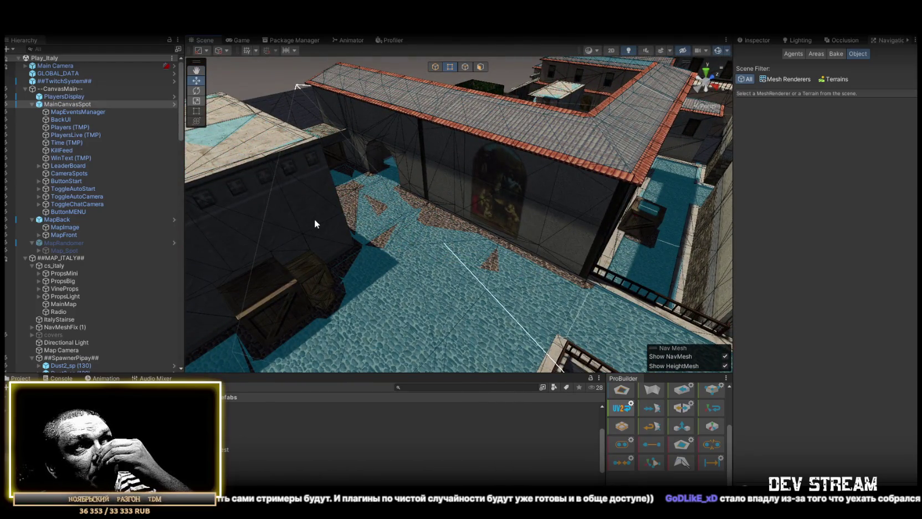
pyautogui.moveTo(418, 205)
pyautogui.mouseDown()
pyautogui.moveTo(627, 206)
pyautogui.moveTo(578, 214)
pyautogui.moveTo(337, 165)
pyautogui.moveTo(311, 169)
pyautogui.moveTo(292, 239)
pyautogui.moveTo(222, 249)
pyautogui.moveTo(472, 223)
pyautogui.moveTo(505, 182)
pyautogui.mouseUp()
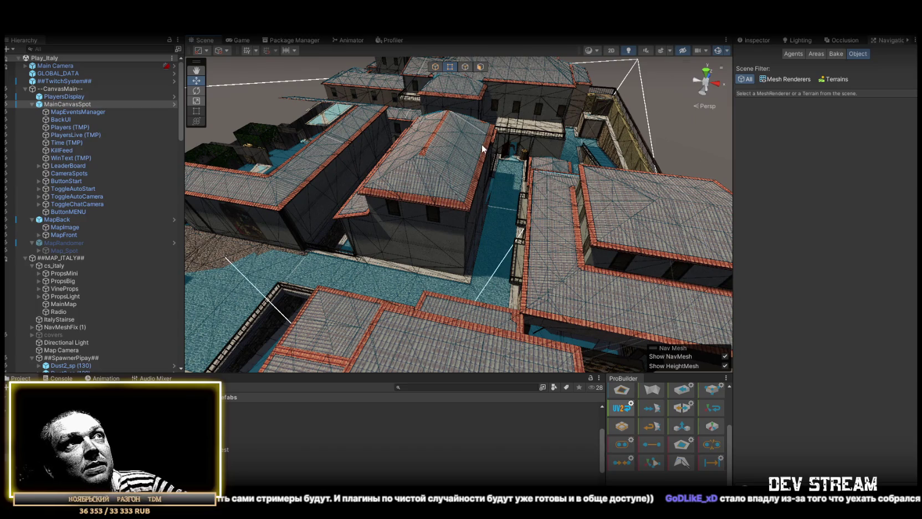
pyautogui.click(61, 378)
# Clear the Console, maximize the Game view as the round starts, and follow another player.
pyautogui.click(16, 387)
pyautogui.moveTo(421, 238)
pyautogui.mouseDown()
pyautogui.moveTo(453, 224)
pyautogui.moveTo(334, 174)
pyautogui.mouseUp()
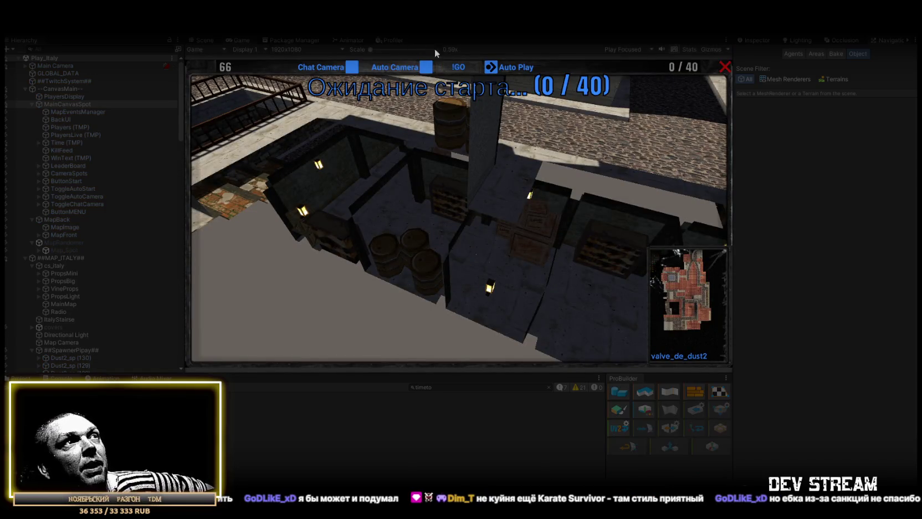
pyautogui.doubleClick(237, 39)
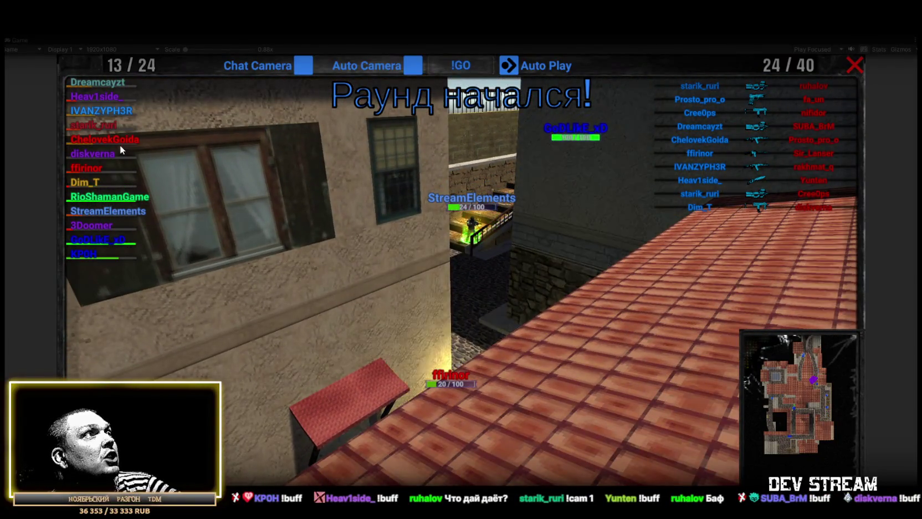
pyautogui.click(97, 96)
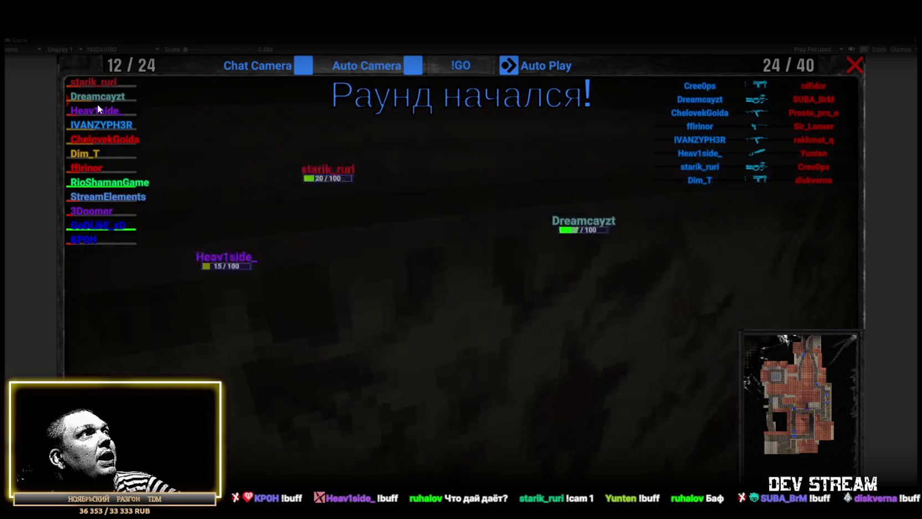
# Switch the camera between living players, then stop Play mode.
pyautogui.click(98, 109)
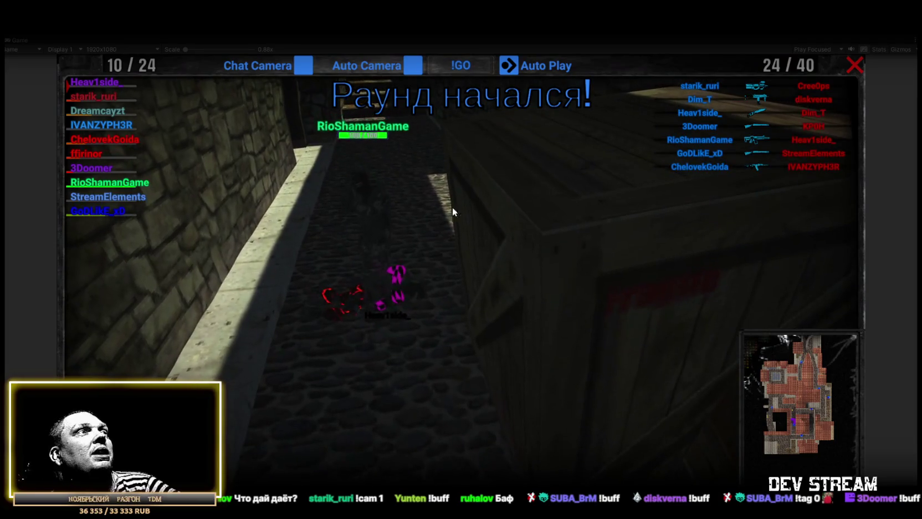
pyautogui.click(89, 138)
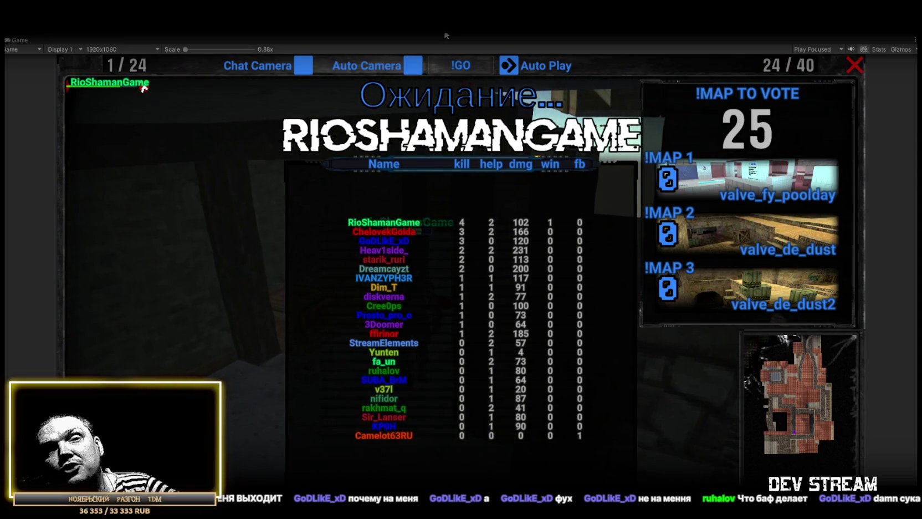
pyautogui.click(443, 35)
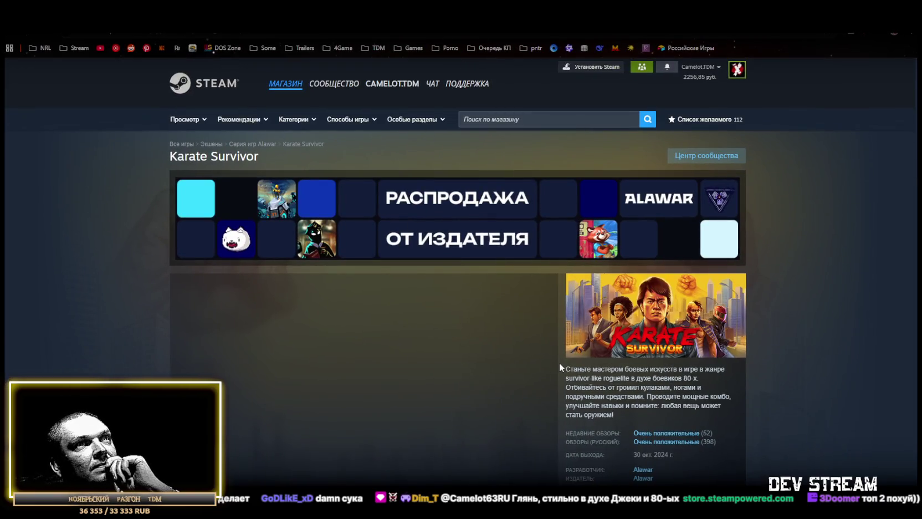
# Play the Karate Survivor gameplay video and view the trailer fullscreen.
pyautogui.scroll(-5, 639, 352)
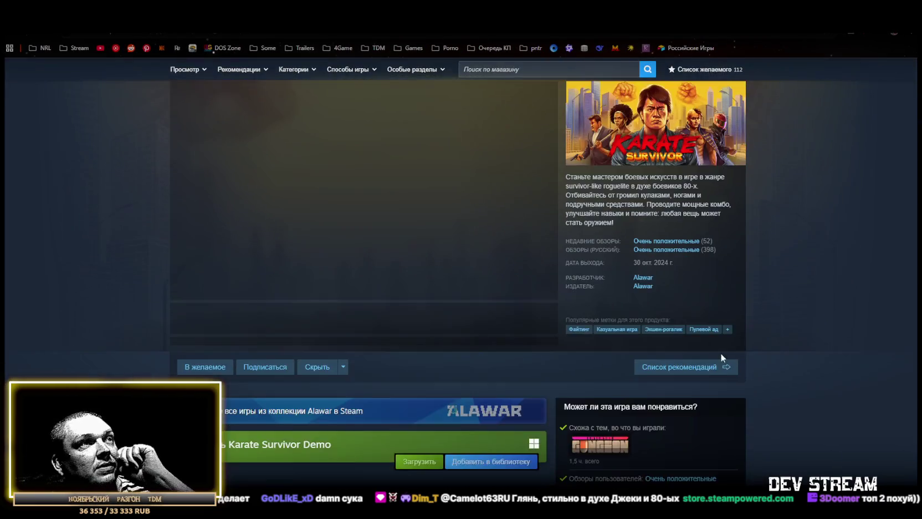
pyautogui.scroll(3, 416, 223)
pyautogui.scroll(-1, 369, 251)
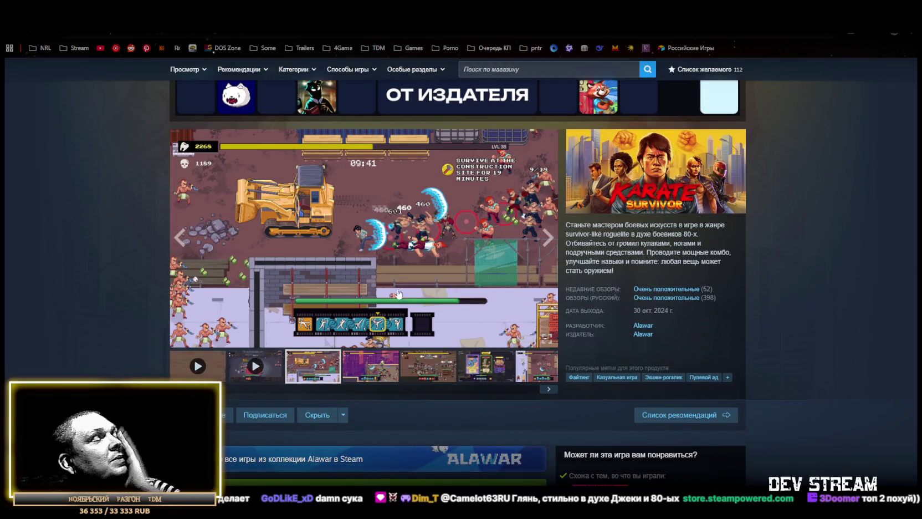
pyautogui.click(270, 376)
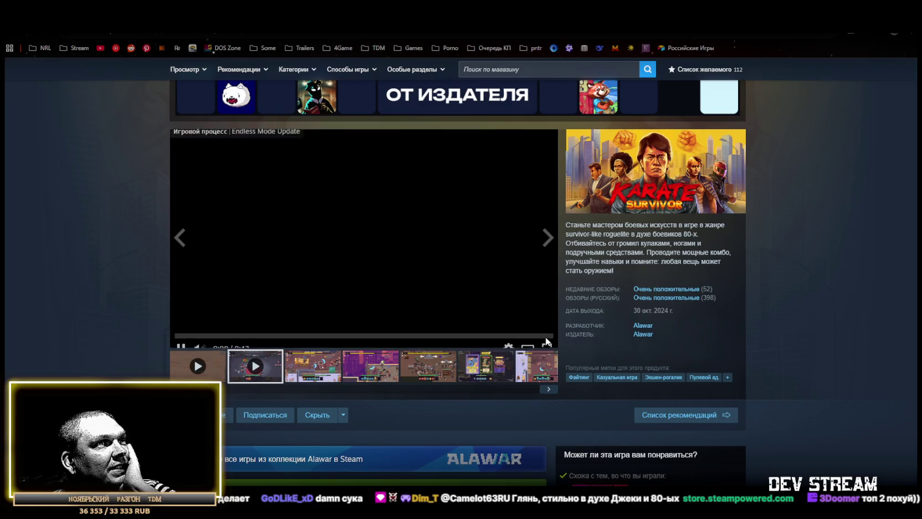
pyautogui.moveTo(713, 307)
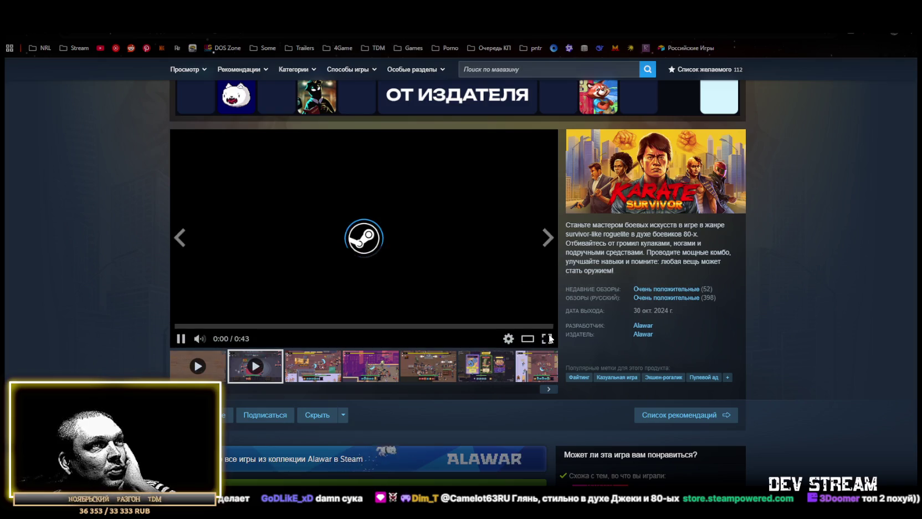
pyautogui.click(546, 340)
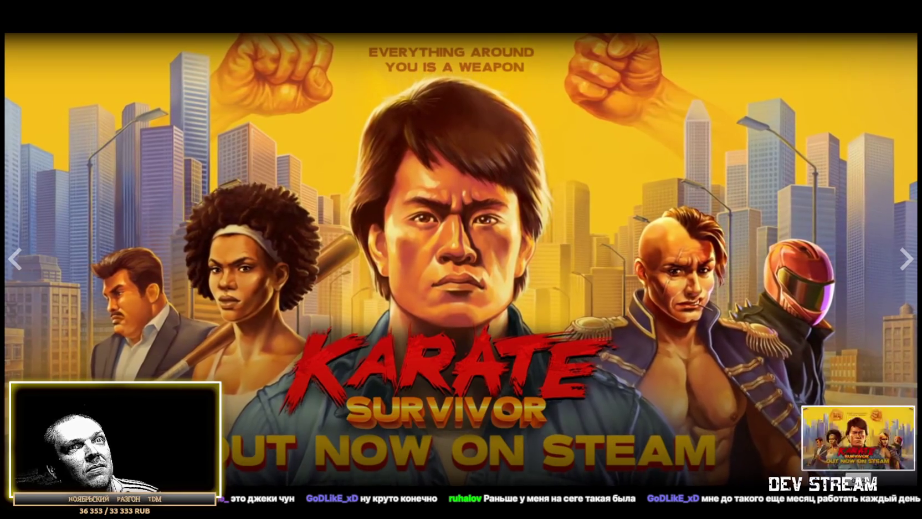
pyautogui.press('Escape')
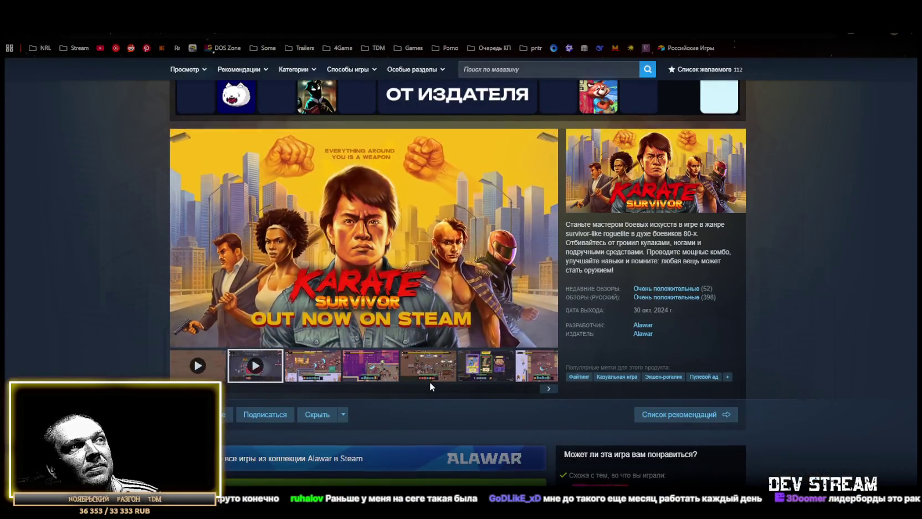
# Scroll to Karate Survivor's demo and discounted purchase offers, then Alt+Tab back to Unity.
pyautogui.scroll(-3, 430, 381)
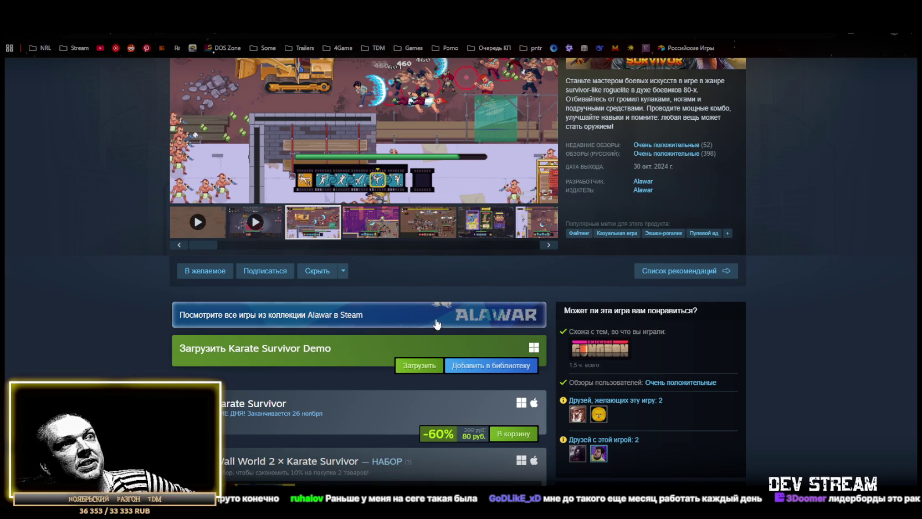
pyautogui.scroll(-2, 675, 349)
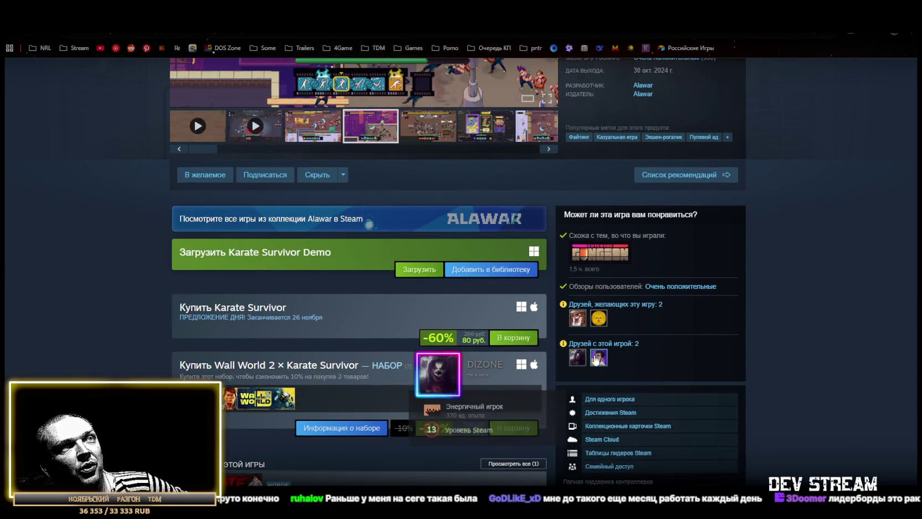
pyautogui.moveTo(598, 359)
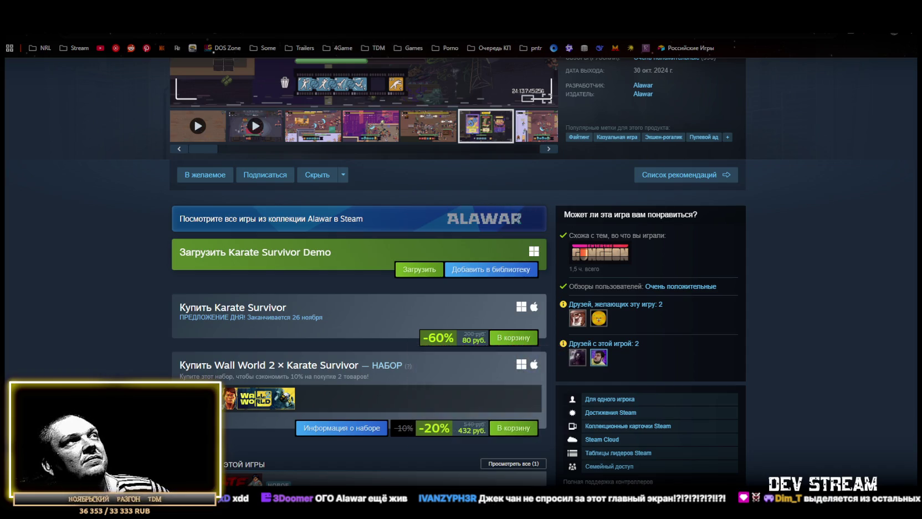
pyautogui.hotkey('alt', 'Tab')
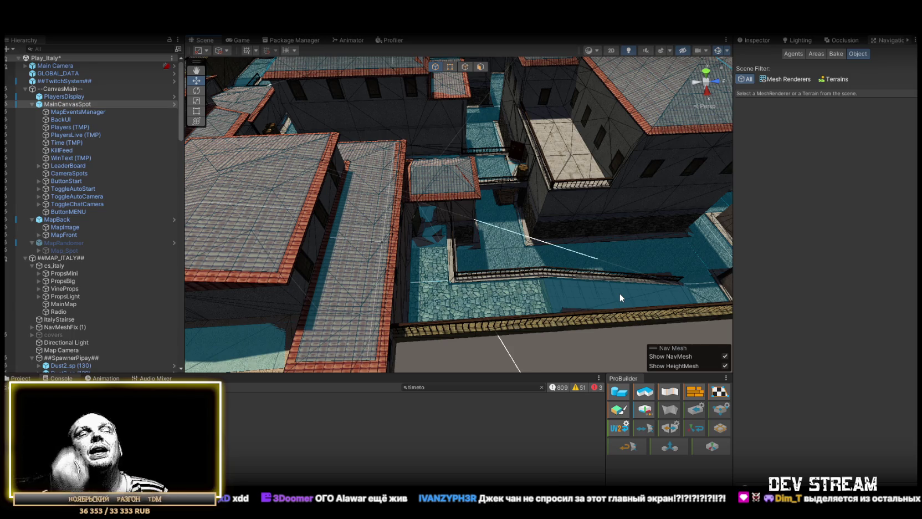
pyautogui.moveTo(619, 293)
pyautogui.mouseDown()
pyautogui.moveTo(553, 142)
pyautogui.moveTo(531, 139)
pyautogui.mouseUp()
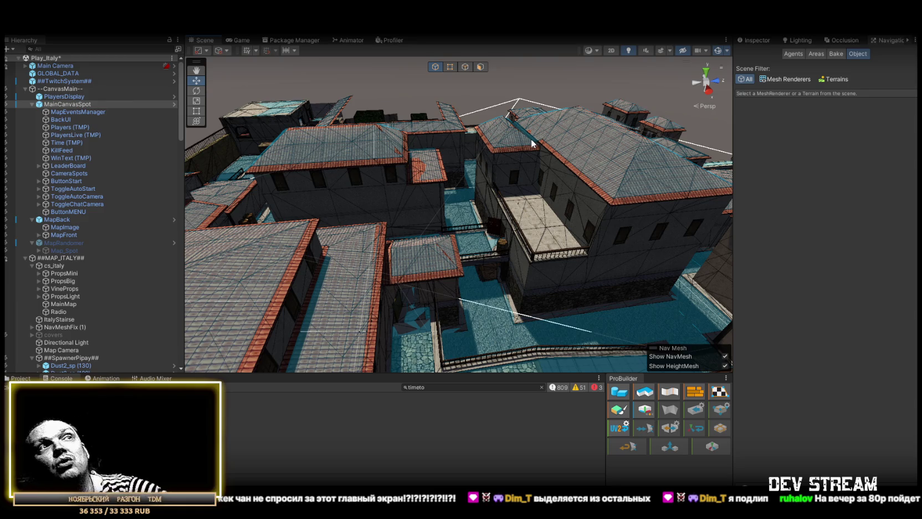
pyautogui.moveTo(518, 153); pyautogui.dragTo(576, 211)
pyautogui.scroll(-10, 576, 215)
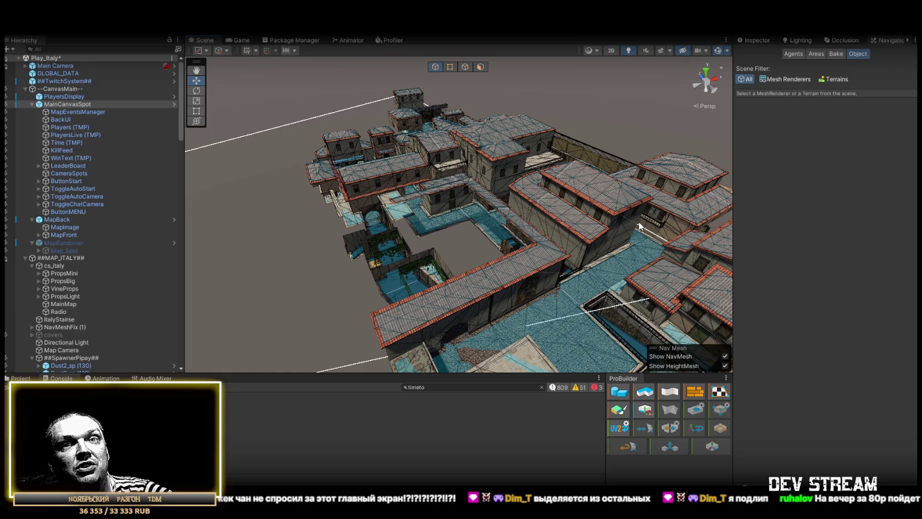
pyautogui.scroll(10, 629, 221)
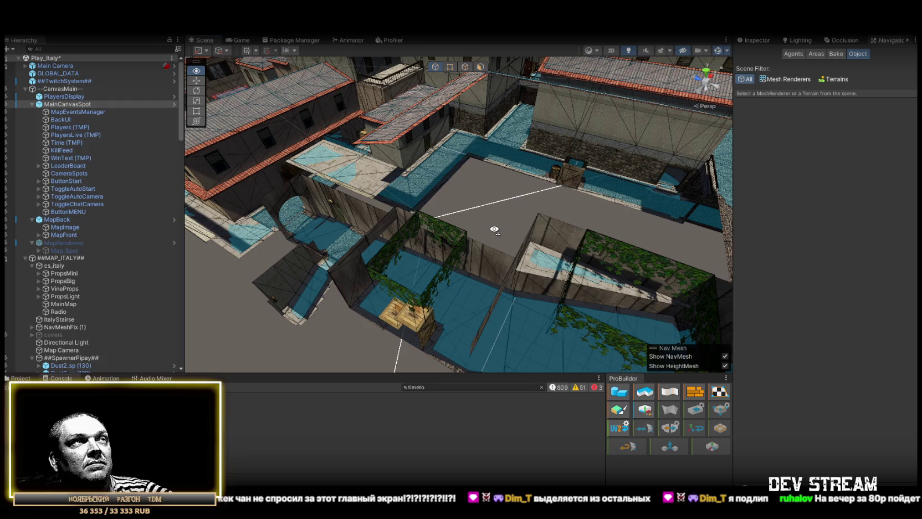
pyautogui.moveTo(494, 228)
pyautogui.mouseDown()
pyautogui.moveTo(692, 213)
pyautogui.moveTo(615, 207)
pyautogui.moveTo(560, 177)
pyautogui.moveTo(352, 187)
pyautogui.mouseUp()
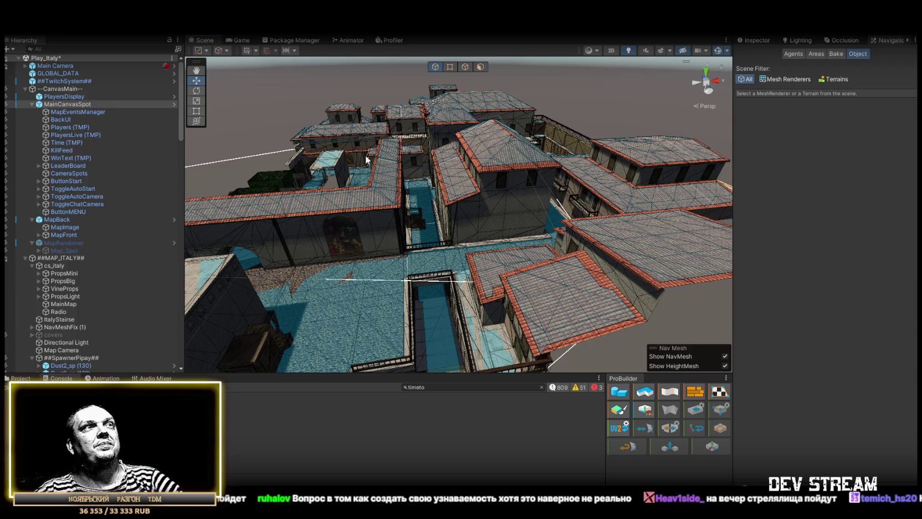
# Save Play_Italy and enter Play mode so the lobby counts down for 0 / 40 players.
pyautogui.moveTo(502, 118)
pyautogui.mouseDown()
pyautogui.moveTo(550, 149)
pyautogui.moveTo(702, 151)
pyautogui.moveTo(632, 127)
pyautogui.mouseUp()
pyautogui.hotkey('ctrl', 's')
pyautogui.moveTo(370, 170)
pyautogui.mouseDown()
pyautogui.moveTo(394, 174)
pyautogui.moveTo(346, 165)
pyautogui.moveTo(417, 158)
pyautogui.mouseUp()
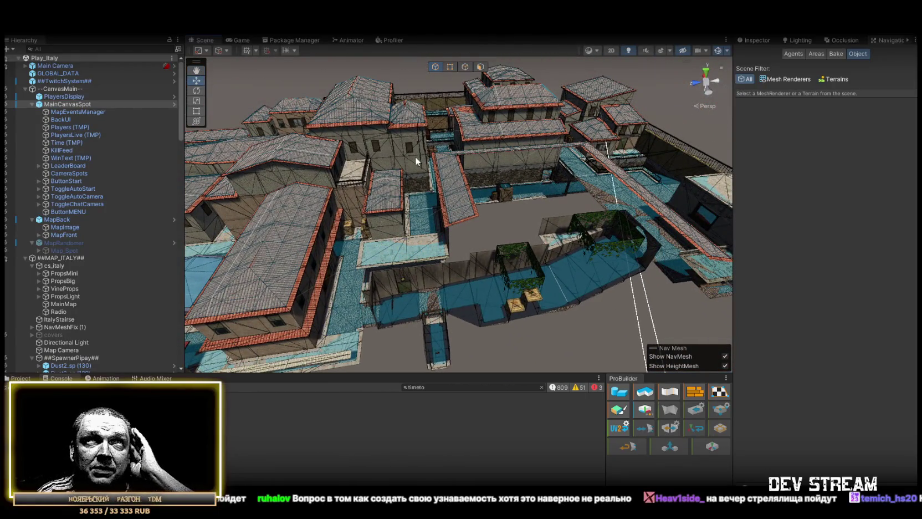
pyautogui.click(450, 65)
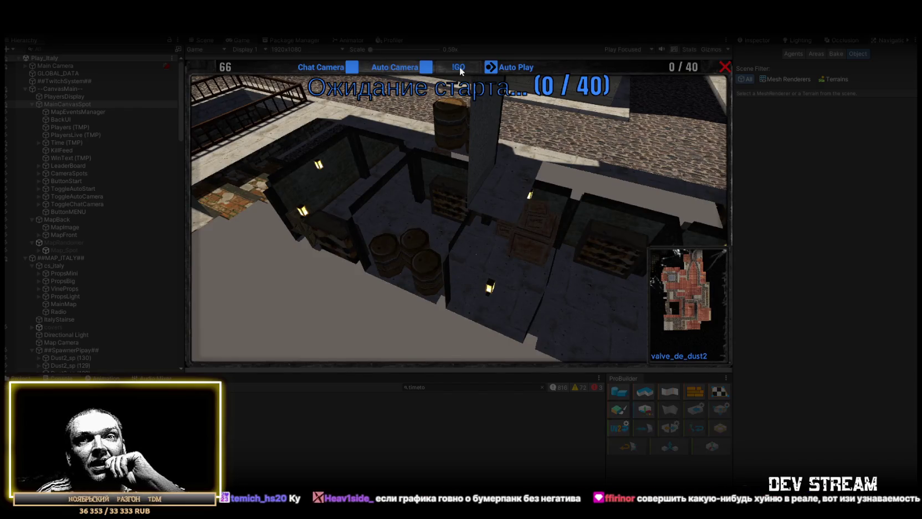
pyautogui.click(459, 66)
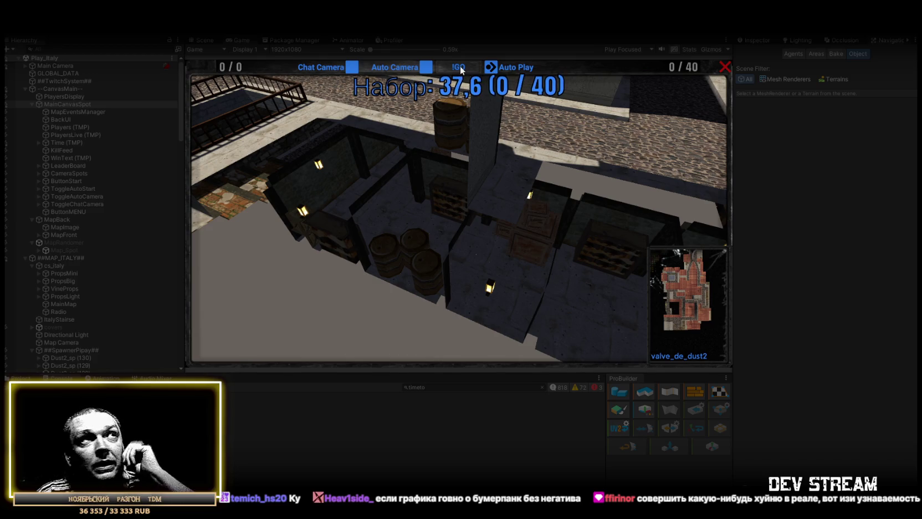
# Watch the round maximized, then restore the layout and collapse the --CanvasMain-- and ##MAP_ITALY## groups.
pyautogui.doubleClick(242, 39)
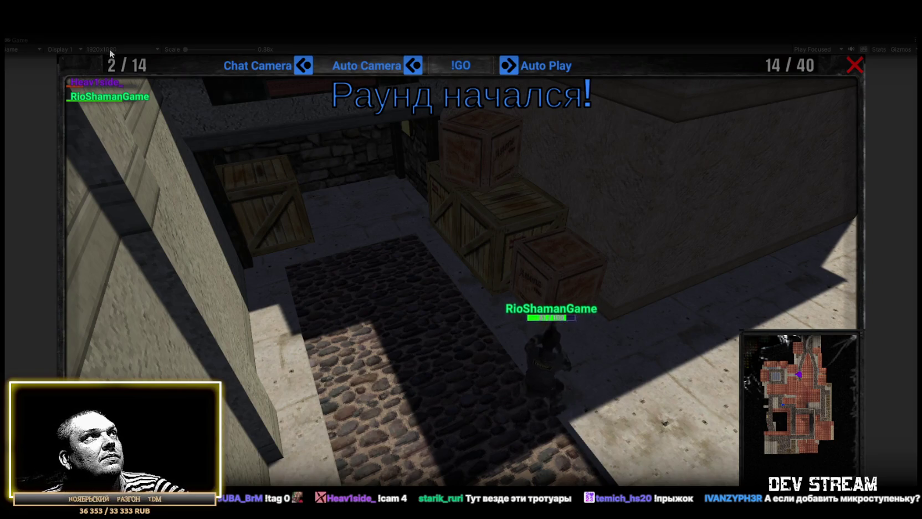
pyautogui.doubleClick(18, 37)
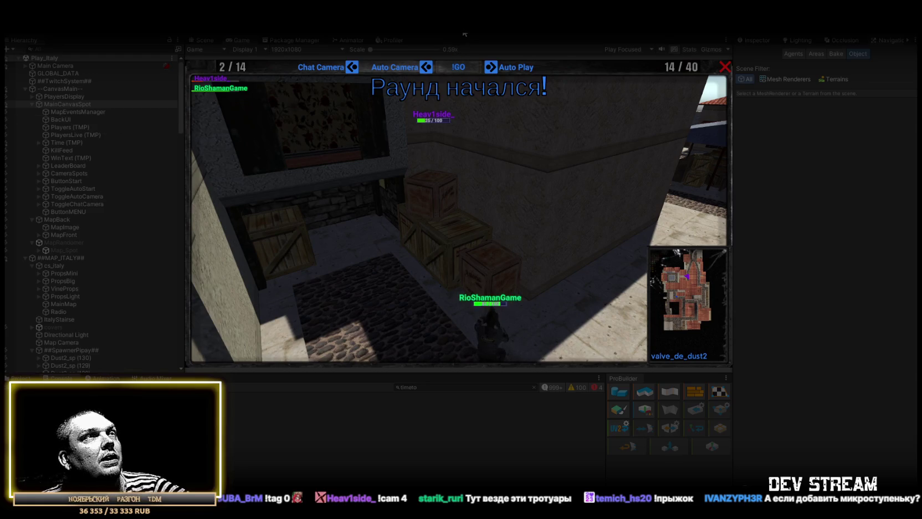
pyautogui.hotkey('ctrl', '1')
pyautogui.hotkey('ctrl', '2')
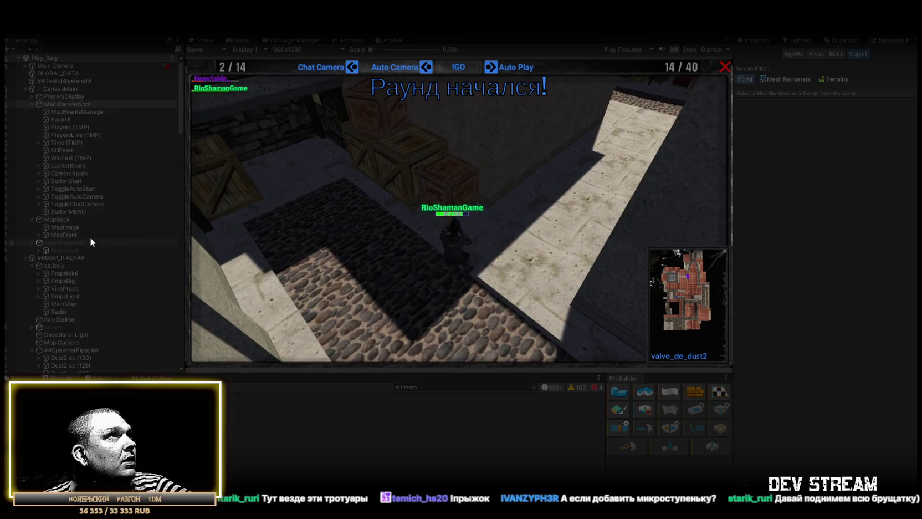
pyautogui.click(26, 88)
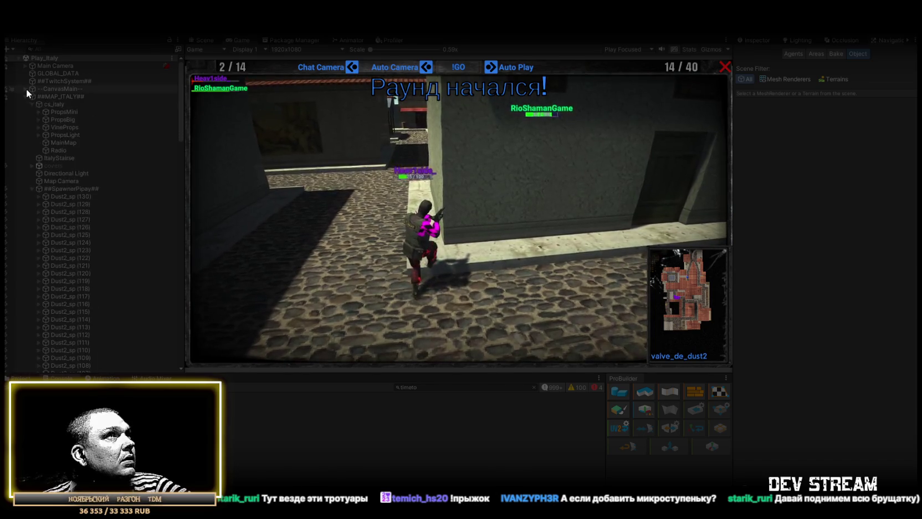
pyautogui.click(26, 96)
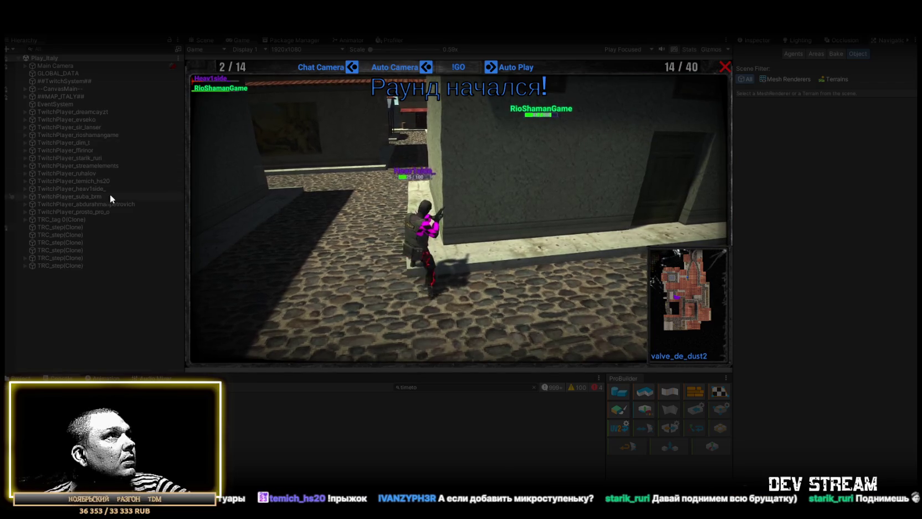
# Set a TwitchPlayer character's Transform Position Y to 2.
pyautogui.click(110, 135)
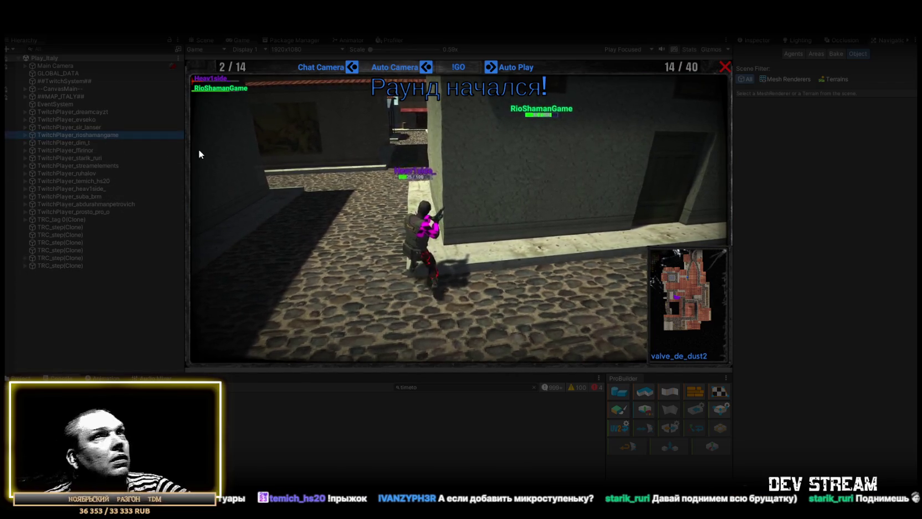
pyautogui.click(754, 40)
pyautogui.click(861, 89)
pyautogui.write('2')
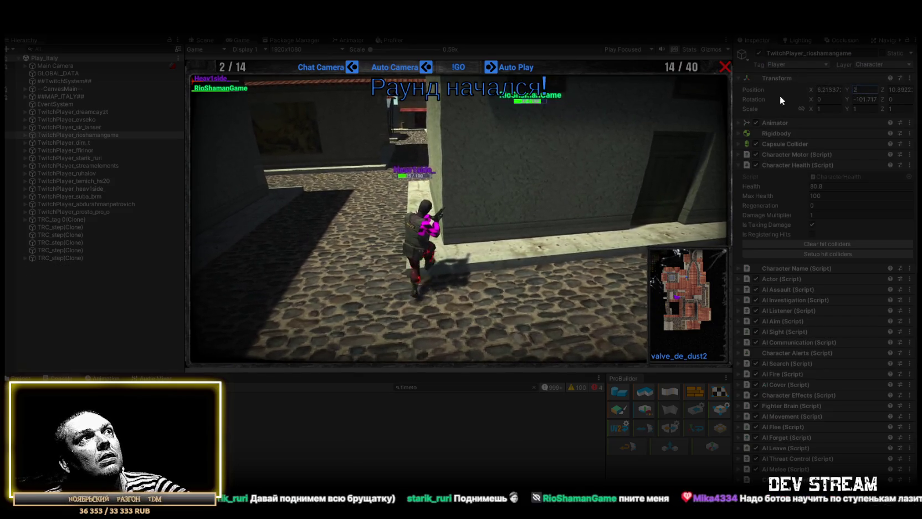
pyautogui.press('Return')
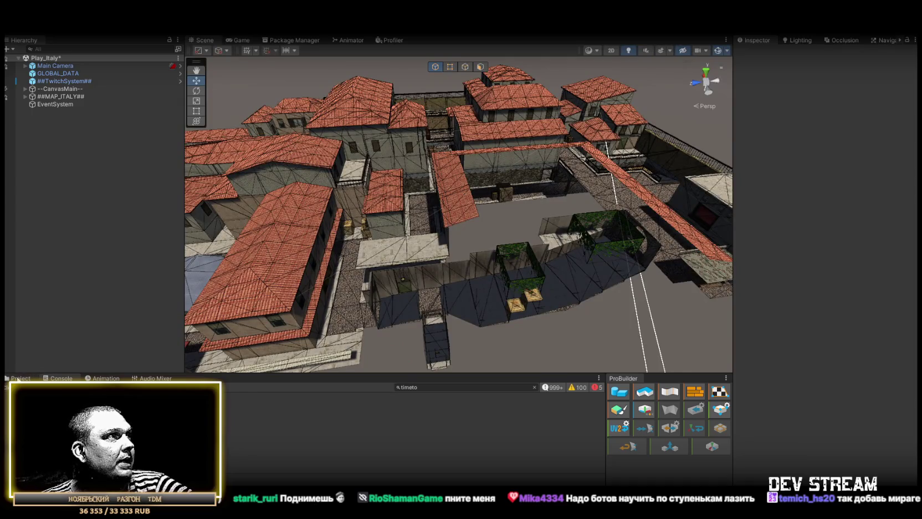
# Open the Entryfeed prefab and change its height from 64 to 42.
pyautogui.click(19, 379)
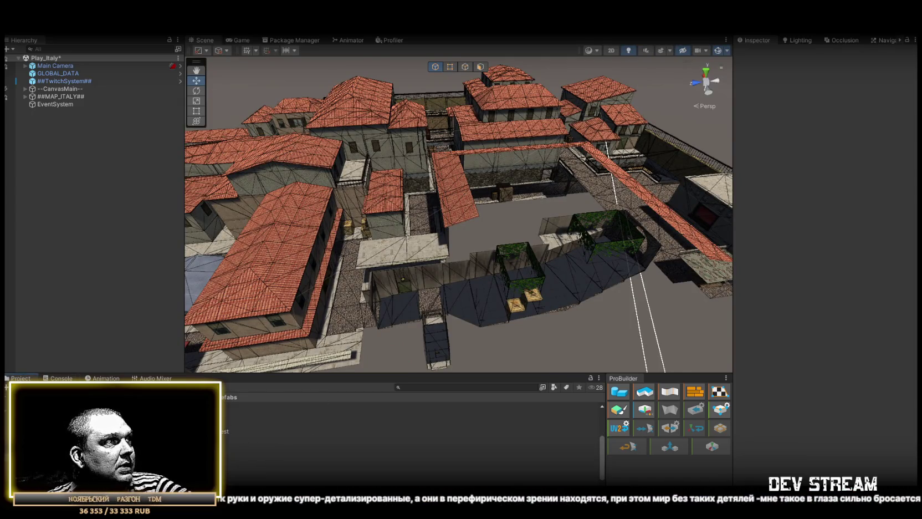
pyautogui.click(332, 446)
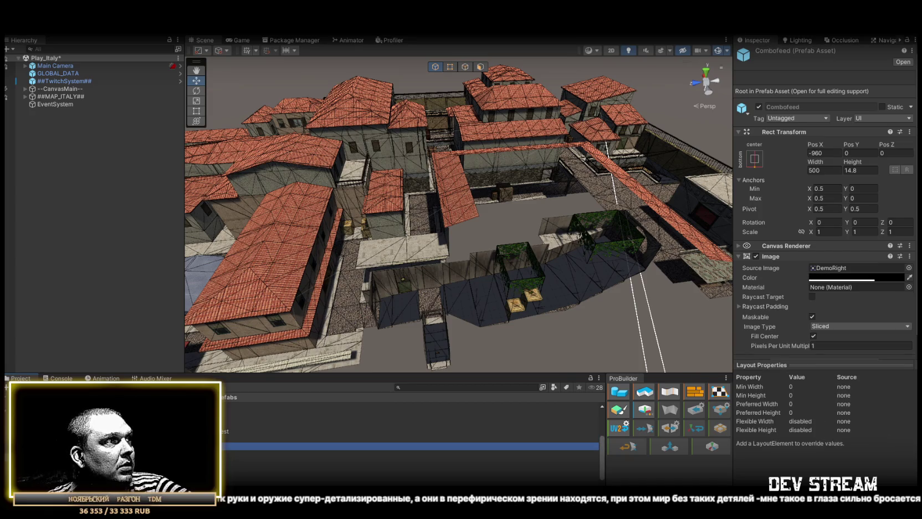
pyautogui.press('Down')
pyautogui.press('Down')
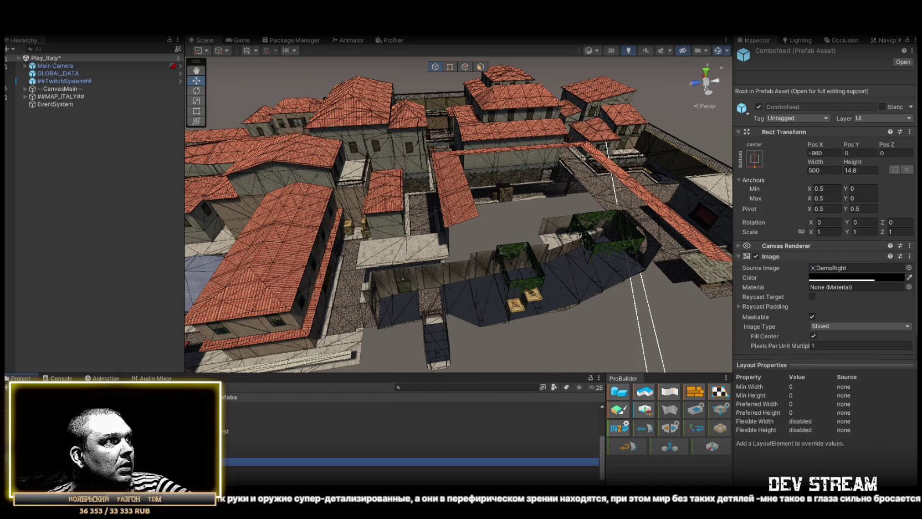
pyautogui.press('Return')
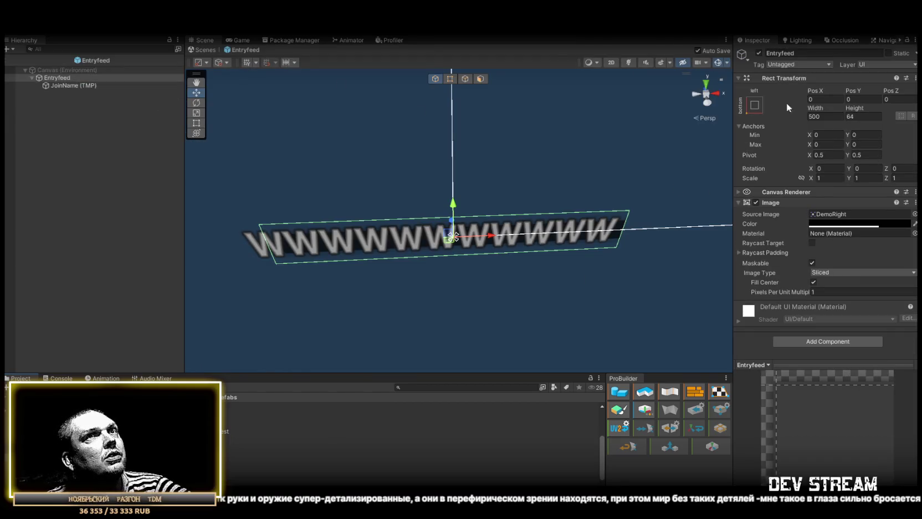
pyautogui.click(861, 116)
pyautogui.write('42')
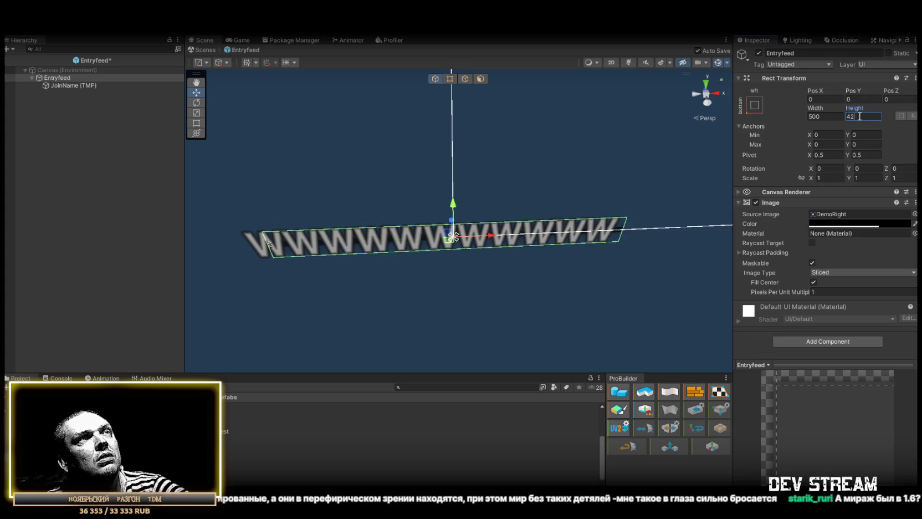
# Select JoinName (TMP) and scroll the Inspector to its TextMeshPro font and auto-size settings.
pyautogui.click(106, 86)
pyautogui.click(859, 116)
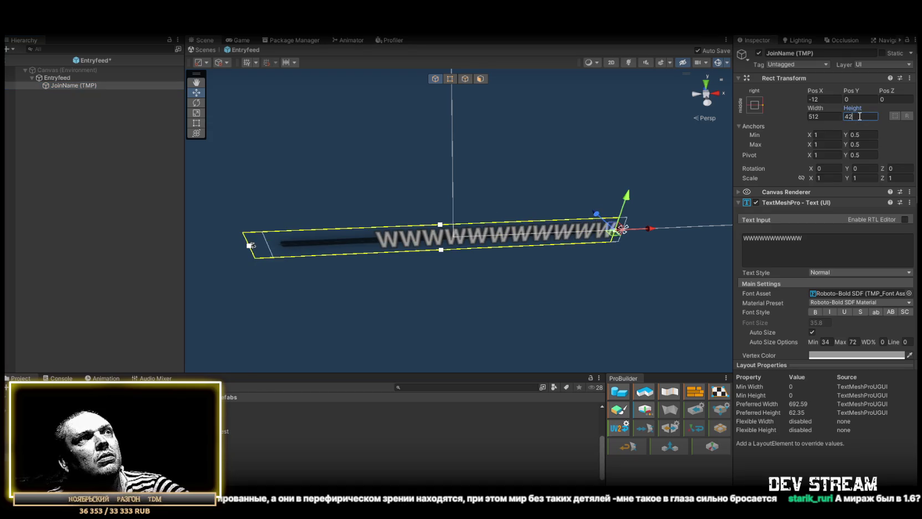
pyautogui.scroll(-3, 848, 242)
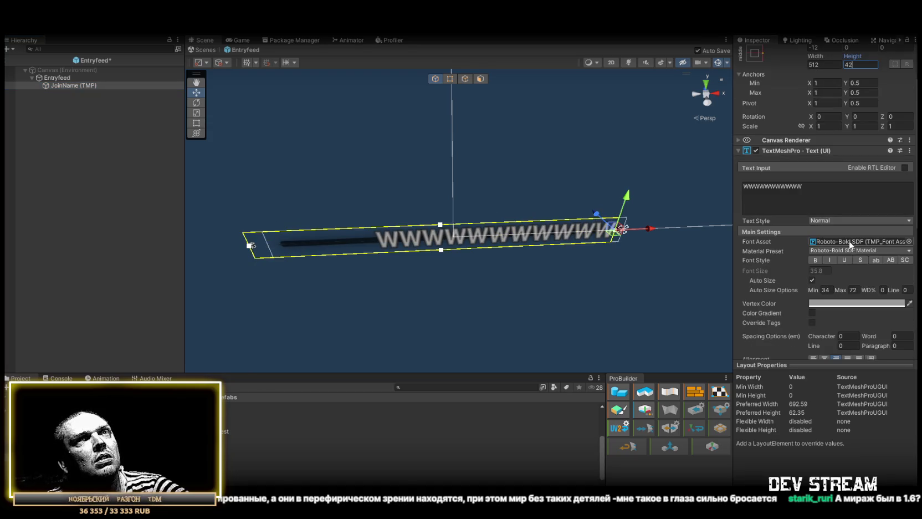
pyautogui.scroll(-3, 842, 241)
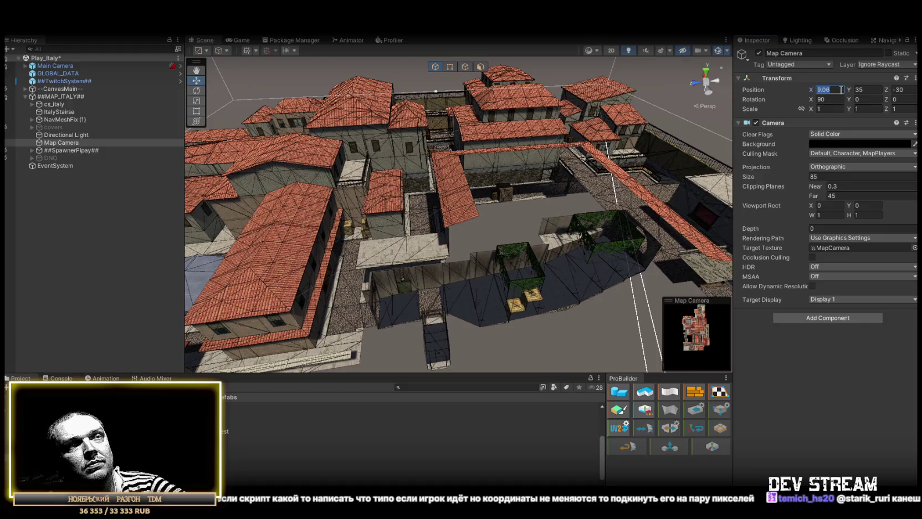
# In the Game view, give the Map Camera rough positions of X 5.9, Y 35, Z -7.8.
pyautogui.write('0')
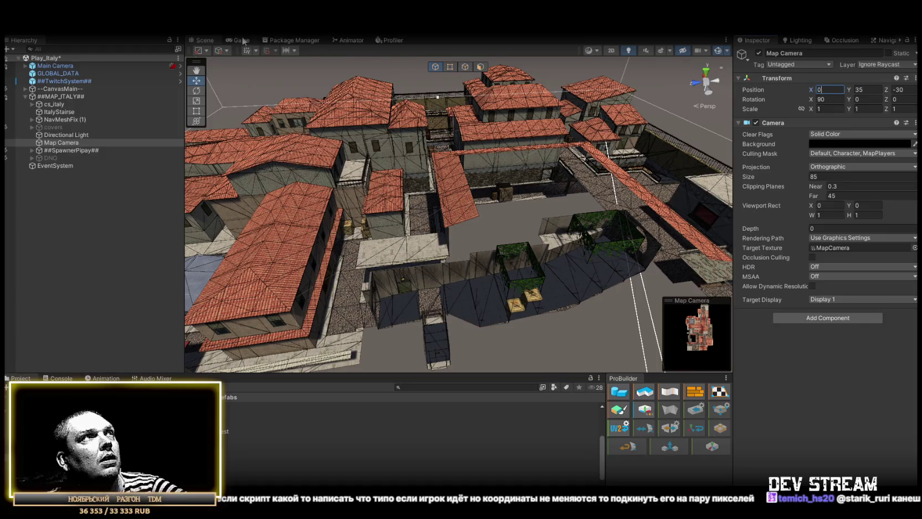
pyautogui.click(242, 40)
pyautogui.click(842, 90)
pyautogui.write('5.9')
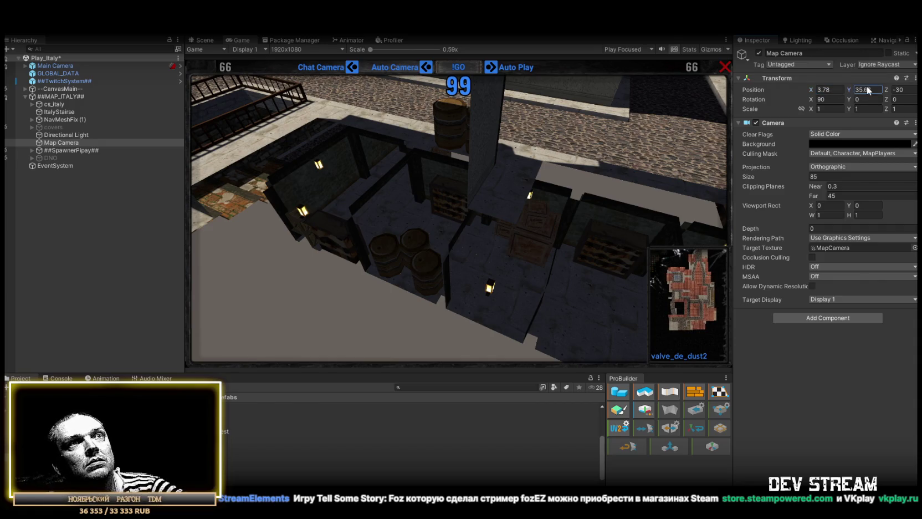
pyautogui.press('BackSpace')
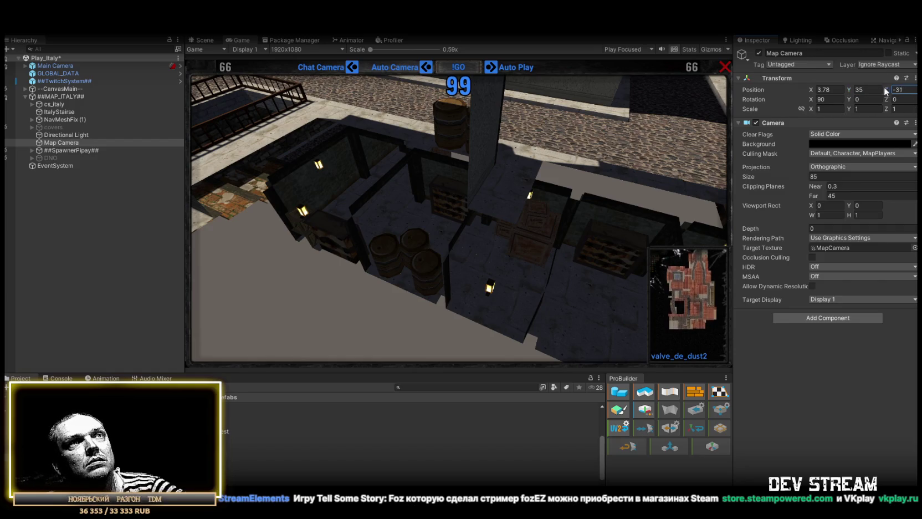
pyautogui.write('-4.1')
pyautogui.press('BackSpace')
pyautogui.press('BackSpace')
pyautogui.press('BackSpace')
pyautogui.write('7.8')
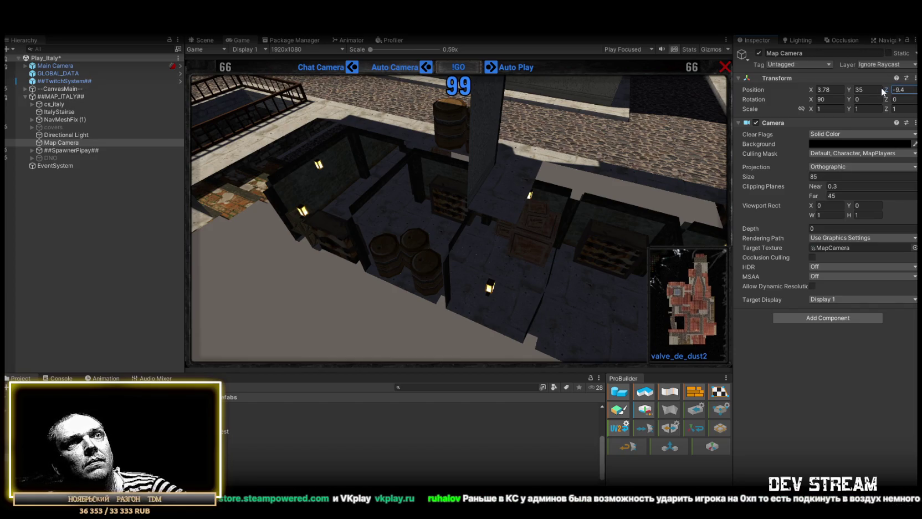
# Fine-tune the Map Camera to Z -10, camera size 68 and X 5.
pyautogui.moveTo(884, 90); pyautogui.dragTo(890, 92)
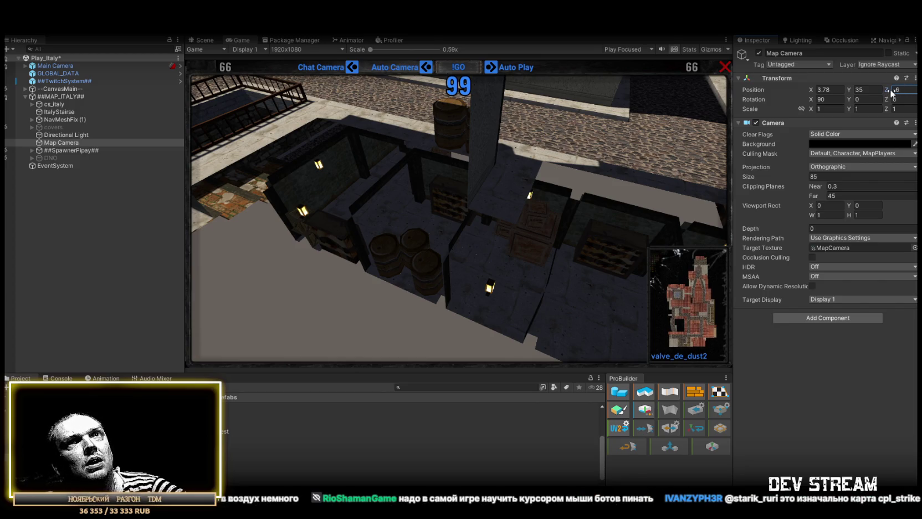
pyautogui.moveTo(760, 175); pyautogui.dragTo(658, 174)
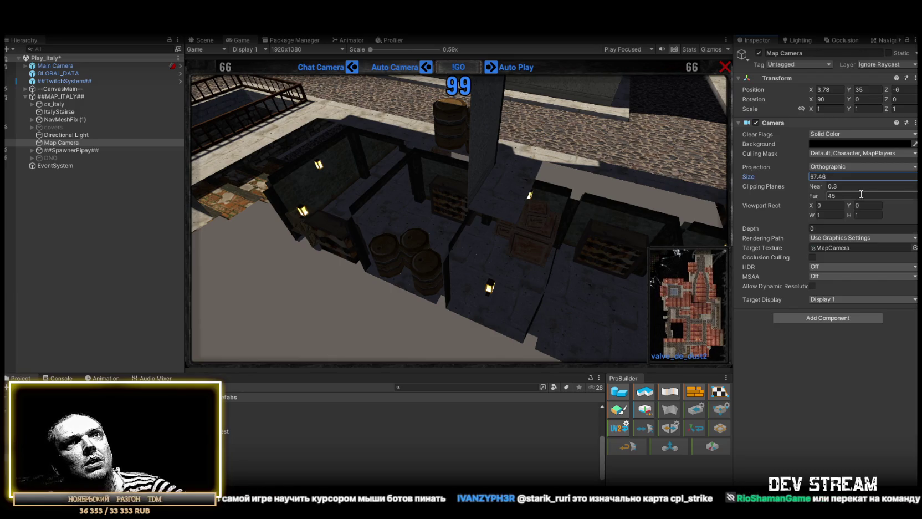
pyautogui.write('65')
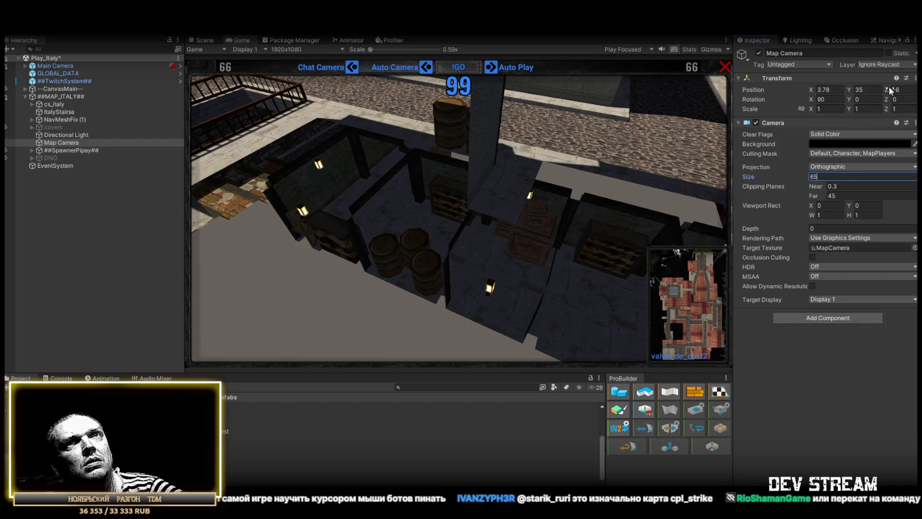
pyautogui.moveTo(885, 91); pyautogui.dragTo(878, 89)
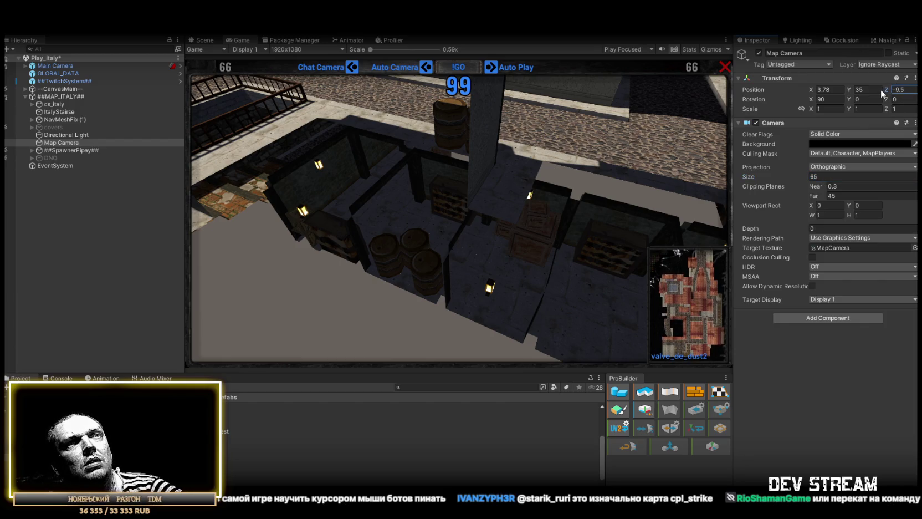
pyautogui.moveTo(783, 176); pyautogui.dragTo(806, 175)
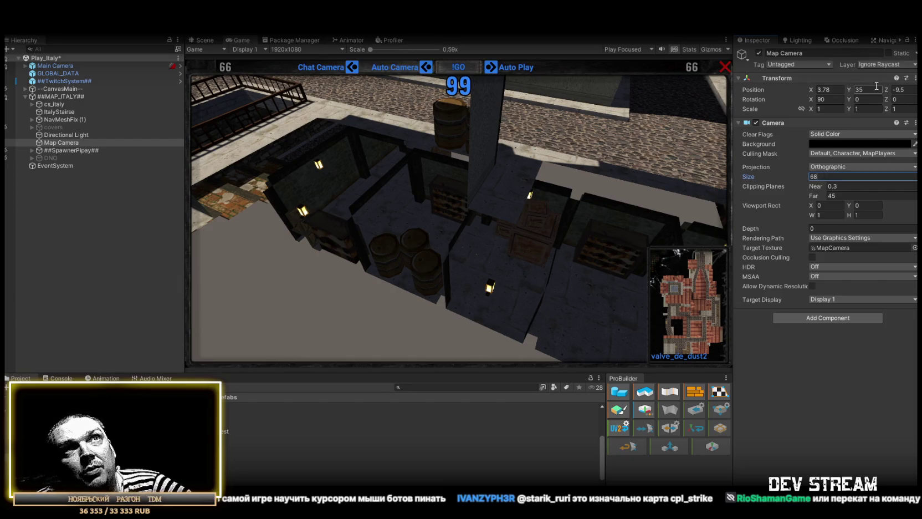
pyautogui.moveTo(882, 87); pyautogui.dragTo(882, 86)
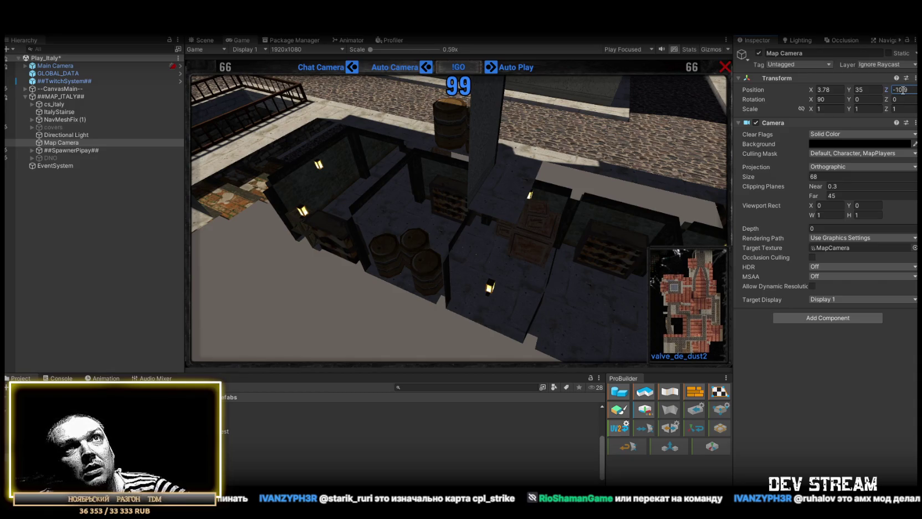
pyautogui.press('BackSpace')
pyautogui.press('BackSpace')
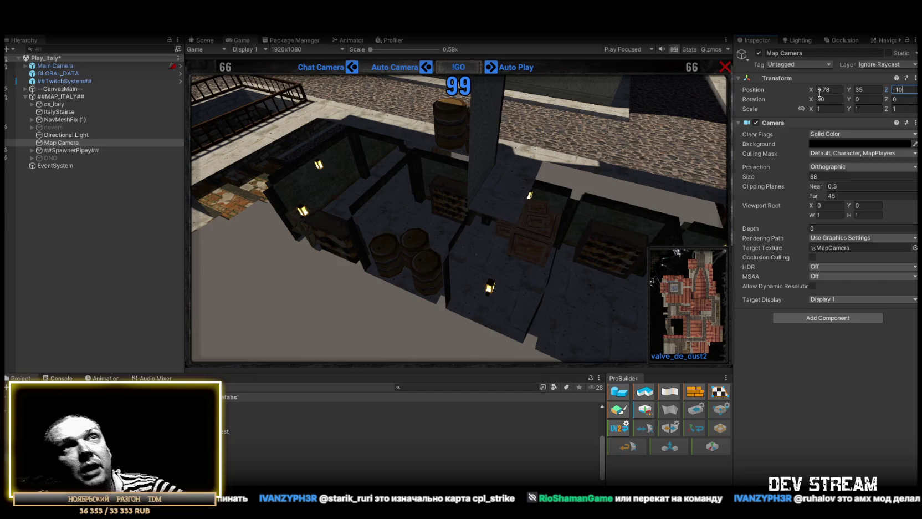
pyautogui.moveTo(813, 92); pyautogui.dragTo(819, 89)
pyautogui.write('5')
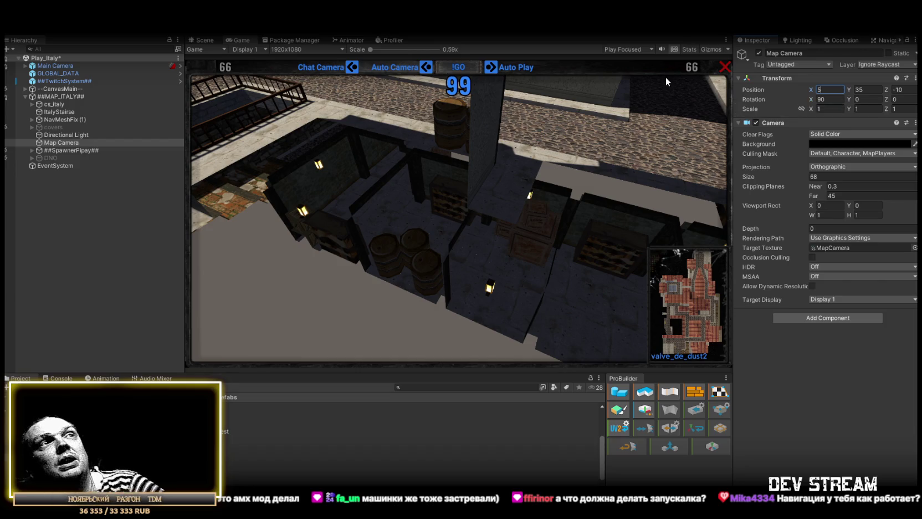
pyautogui.click(205, 41)
# Select the ItalyStairse walkway and extrude its front edge into a new strip over the cobblestones.
pyautogui.moveTo(454, 188)
pyautogui.mouseDown()
pyautogui.moveTo(537, 210)
pyautogui.moveTo(452, 216)
pyautogui.mouseUp()
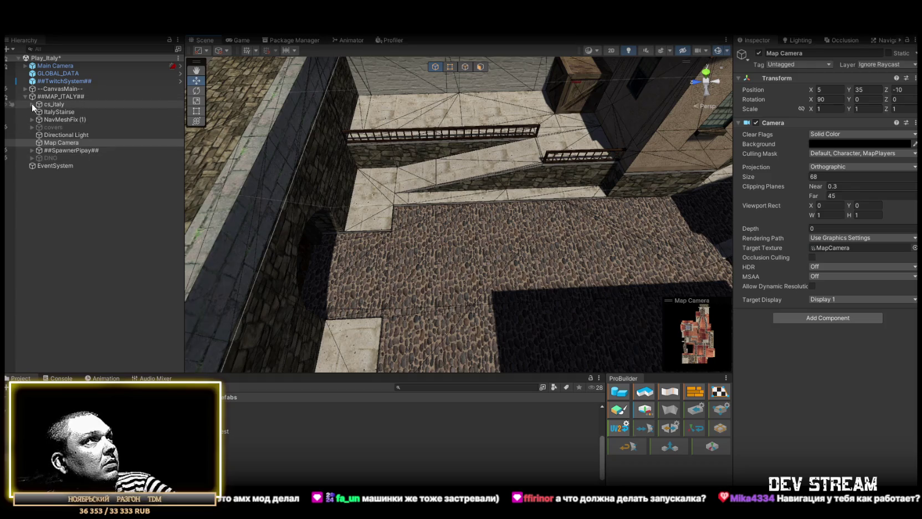
pyautogui.click(51, 136)
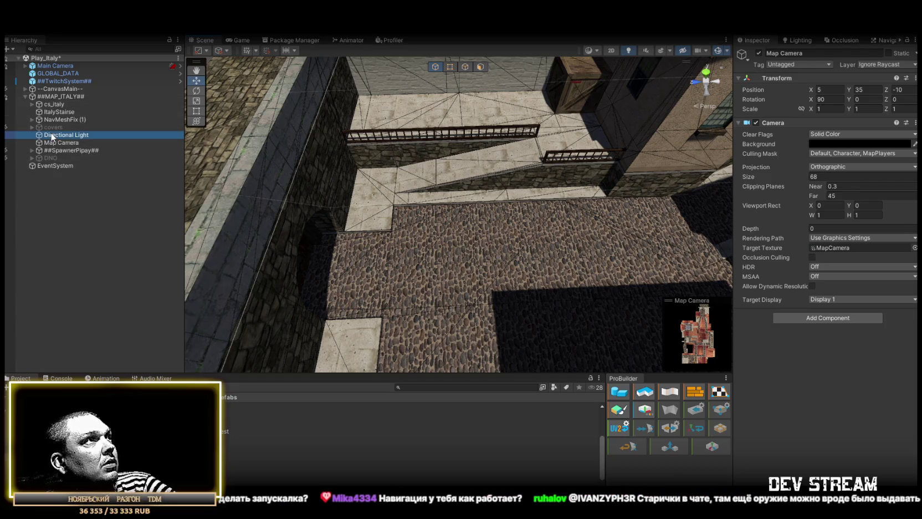
pyautogui.doubleClick(54, 111)
pyautogui.moveTo(560, 122)
pyautogui.mouseDown()
pyautogui.moveTo(569, 117)
pyautogui.moveTo(549, 112)
pyautogui.moveTo(489, 139)
pyautogui.mouseUp()
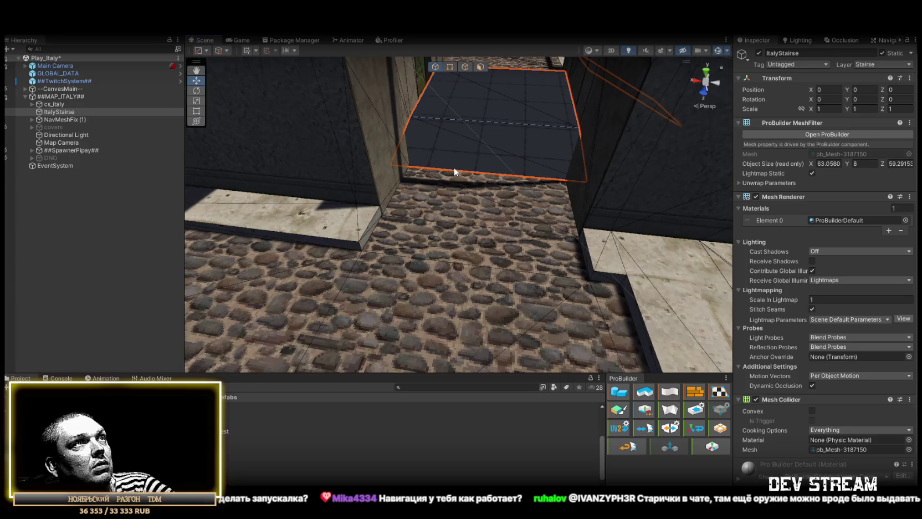
pyautogui.press('k')
pyautogui.click(481, 172)
pyautogui.press('f')
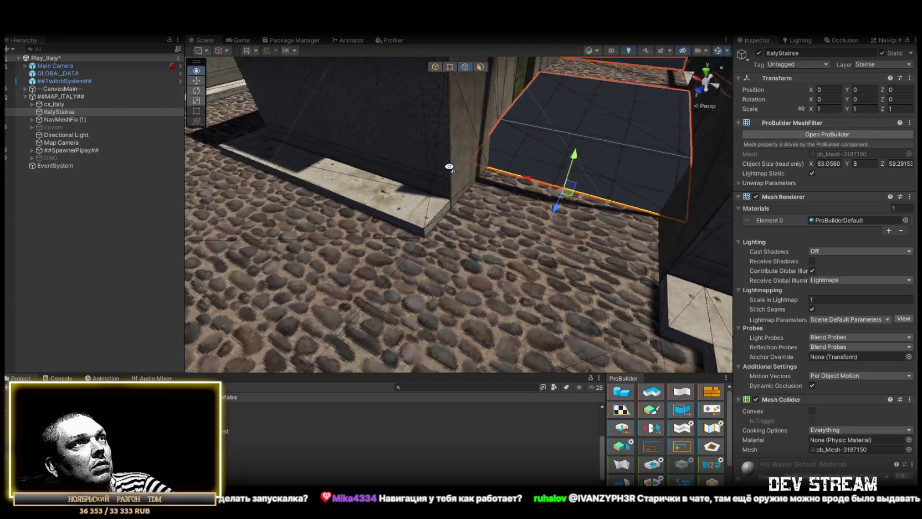
pyautogui.moveTo(458, 211)
pyautogui.mouseDown()
pyautogui.moveTo(401, 232)
pyautogui.moveTo(416, 229)
pyautogui.moveTo(278, 312)
pyautogui.moveTo(286, 316)
pyautogui.mouseUp()
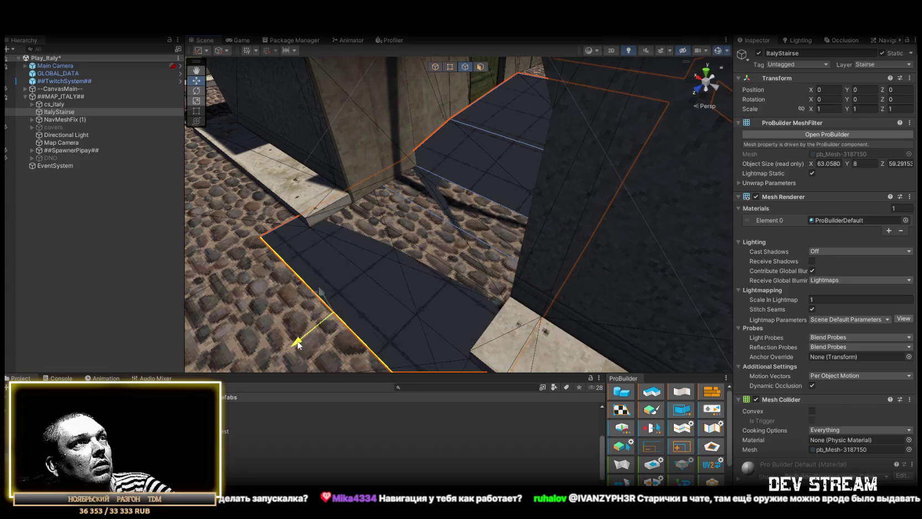
# Select the walkway strip face, leaving the stair faces unselected.
pyautogui.scroll(2, 397, 206)
pyautogui.click(480, 66)
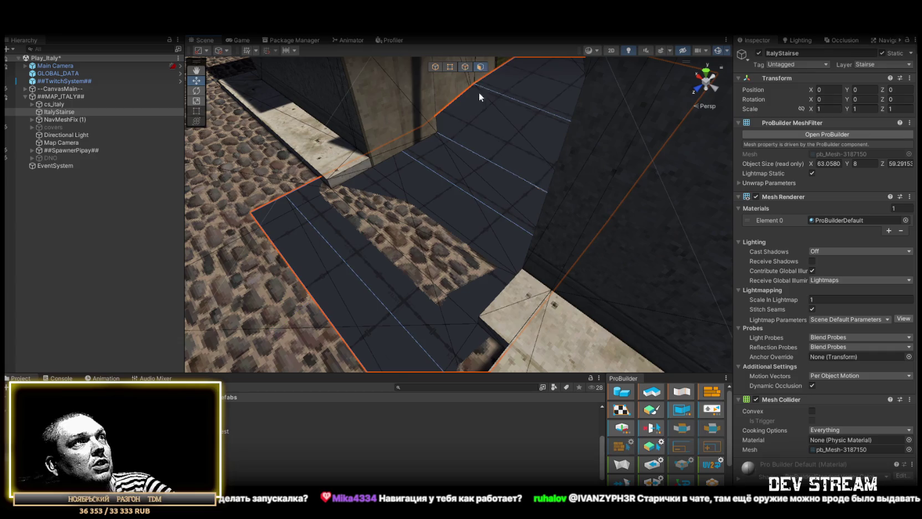
pyautogui.click(473, 188)
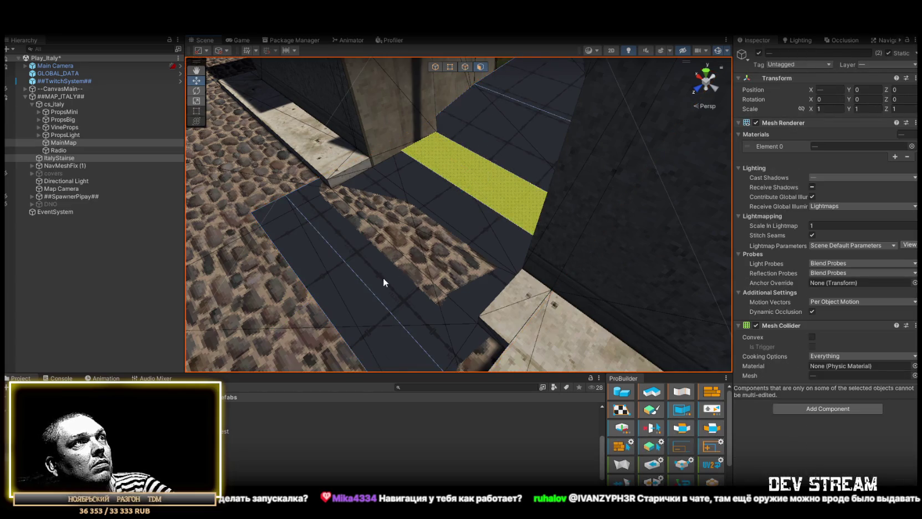
pyautogui.click(495, 188)
pyautogui.click(495, 193)
pyautogui.click(482, 218)
pyautogui.click(472, 230)
pyautogui.click(473, 230)
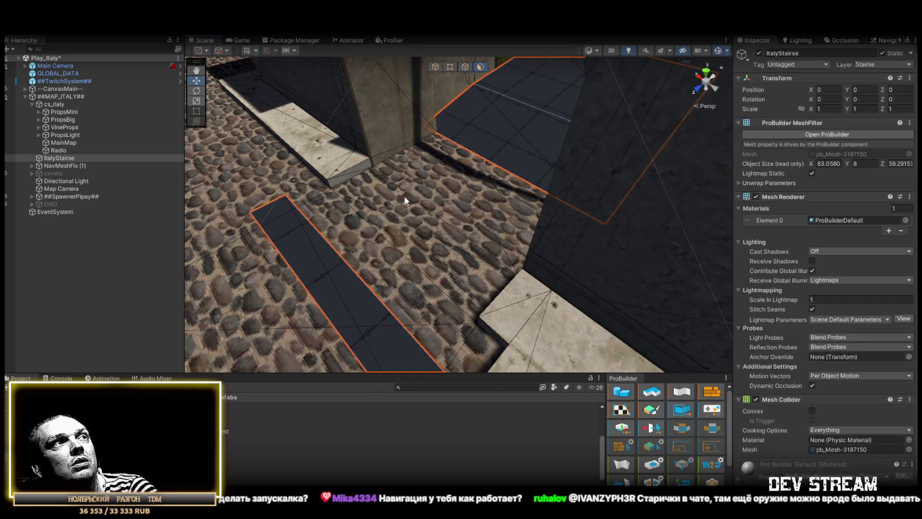
# Raise the strip's right edge so the strip tilts upward.
pyautogui.click(466, 70)
pyautogui.click(387, 233)
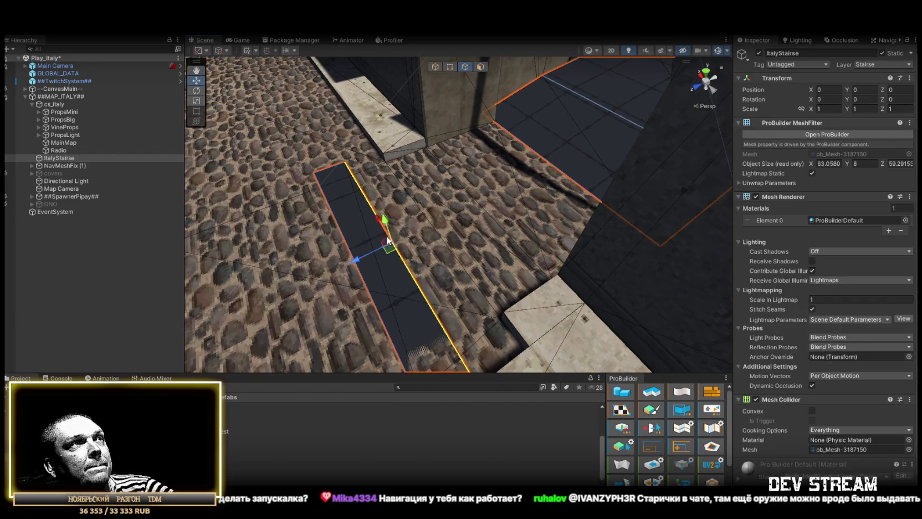
pyautogui.press('f')
pyautogui.moveTo(447, 180); pyautogui.dragTo(443, 165)
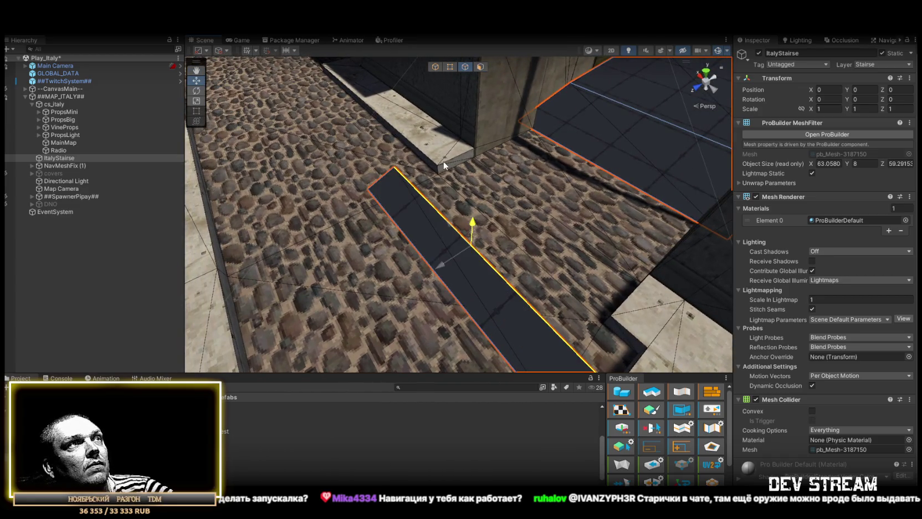
# Narrow the strip by moving an edge inward and extend its left end.
pyautogui.click(451, 260)
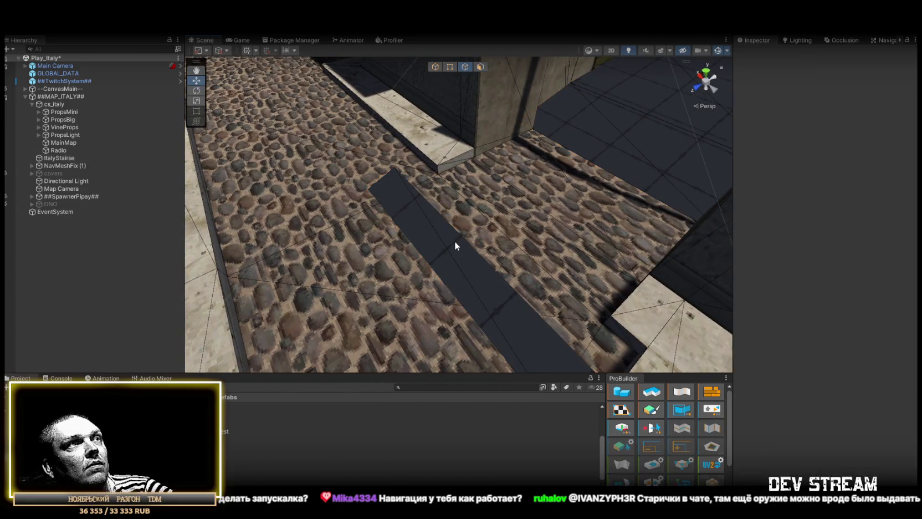
pyautogui.click(454, 242)
pyautogui.press('f')
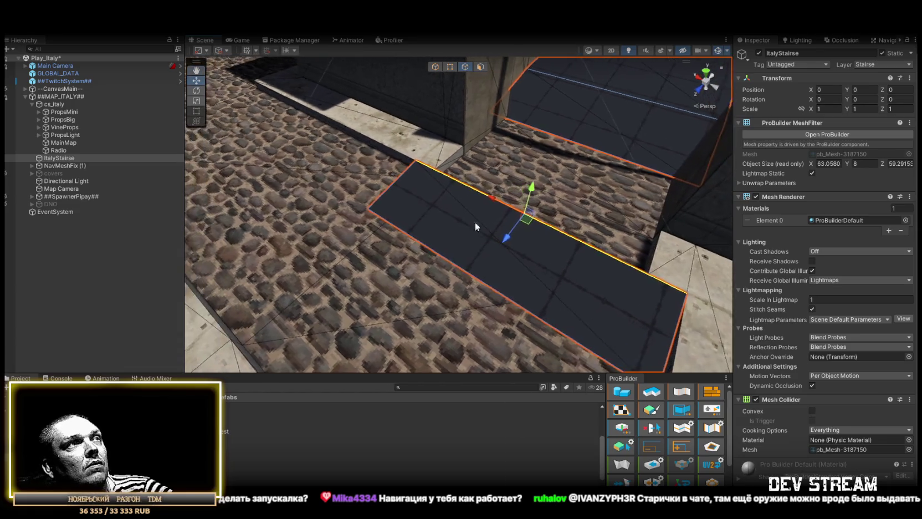
pyautogui.moveTo(463, 264)
pyautogui.mouseDown()
pyautogui.moveTo(478, 304)
pyautogui.moveTo(498, 267)
pyautogui.moveTo(491, 260)
pyautogui.moveTo(504, 195)
pyautogui.mouseUp()
pyautogui.click(504, 195)
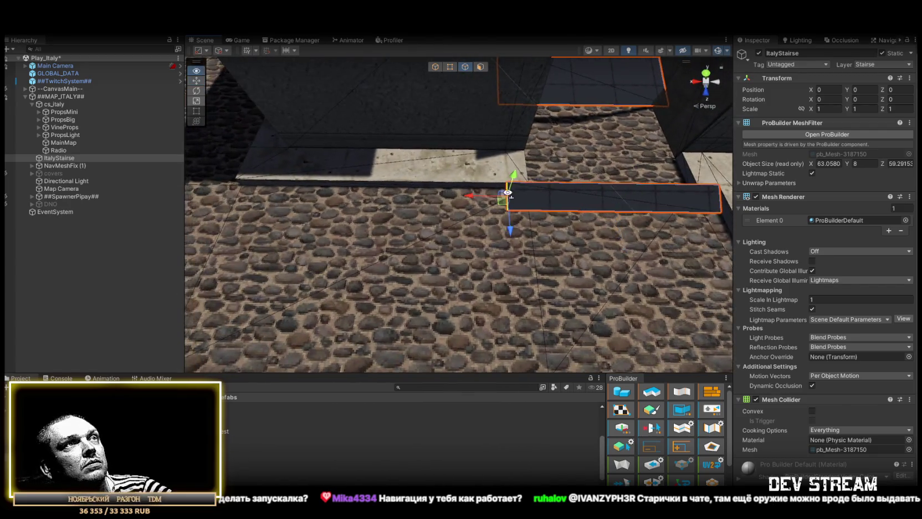
pyautogui.scroll(3, 527, 197)
pyautogui.moveTo(559, 195)
pyautogui.mouseDown()
pyautogui.moveTo(359, 187)
pyautogui.moveTo(526, 183)
pyautogui.moveTo(458, 172)
pyautogui.moveTo(437, 119)
pyautogui.moveTo(560, 295)
pyautogui.mouseUp()
pyautogui.click(605, 173)
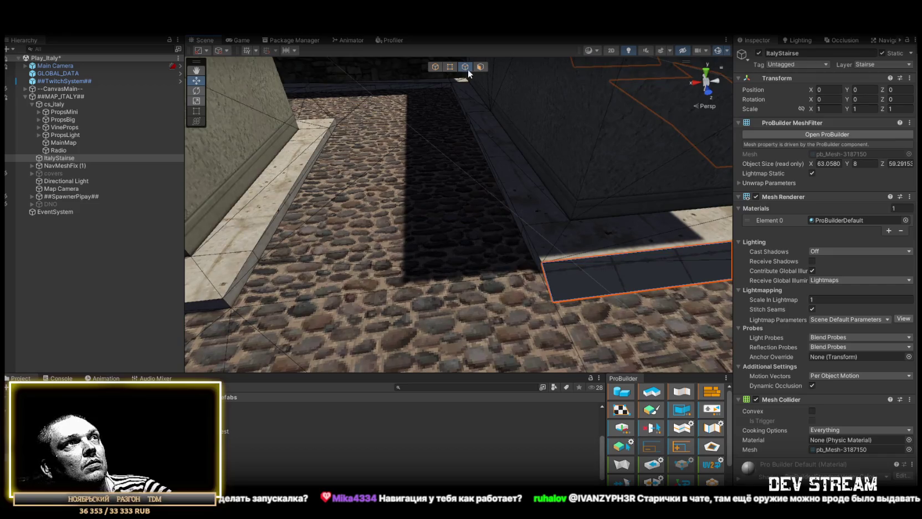
# Stretch the strip's end vertex to the left with the Move tool.
pyautogui.moveTo(451, 70)
pyautogui.mouseDown()
pyautogui.moveTo(578, 212)
pyautogui.moveTo(602, 220)
pyautogui.moveTo(571, 227)
pyautogui.mouseUp()
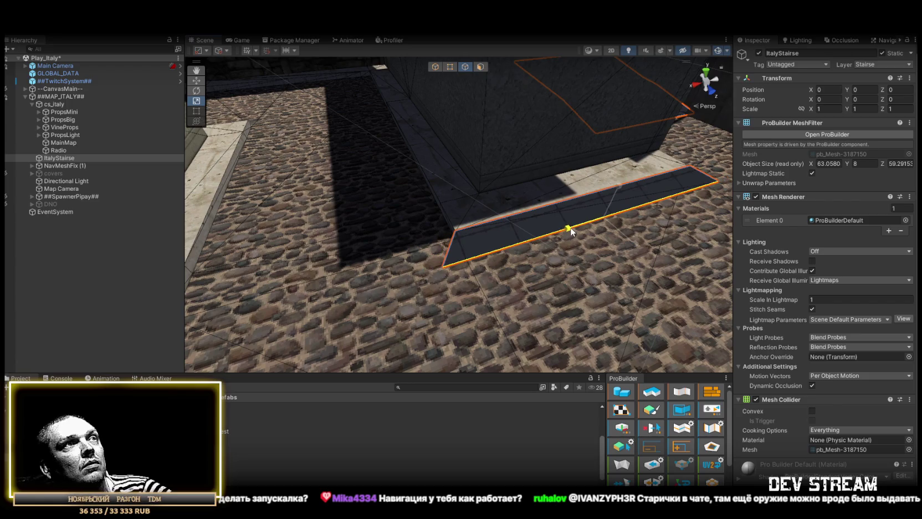
pyautogui.moveTo(451, 250)
pyautogui.mouseDown()
pyautogui.moveTo(542, 250)
pyautogui.moveTo(536, 257)
pyautogui.mouseUp()
pyautogui.press('w')
pyautogui.click(302, 155)
pyautogui.moveTo(306, 176); pyautogui.dragTo(453, 160)
pyautogui.click(449, 67)
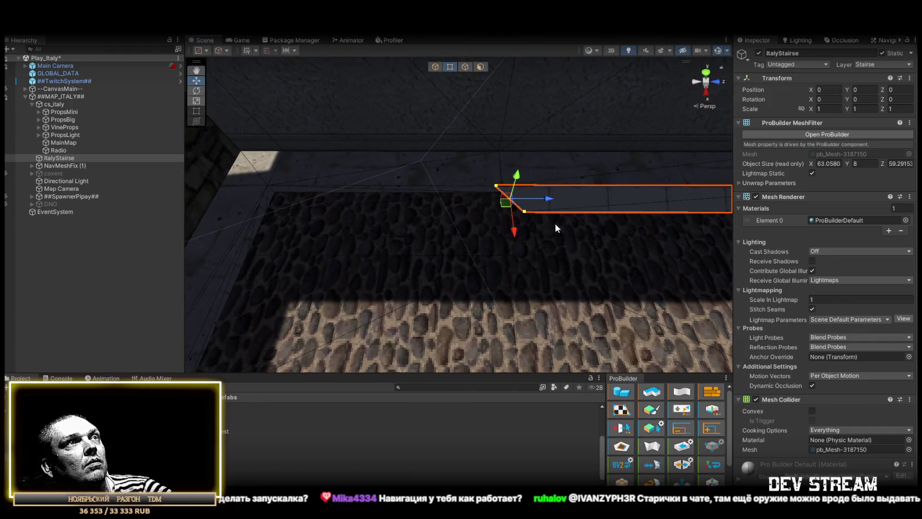
pyautogui.moveTo(529, 184)
pyautogui.mouseDown()
pyautogui.moveTo(273, 190)
pyautogui.moveTo(448, 115)
pyautogui.mouseUp()
# Look around the strip from new angles and select its left end edge and another edge.
pyautogui.click(465, 67)
pyautogui.moveTo(468, 86)
pyautogui.mouseDown()
pyautogui.moveTo(416, 165)
pyautogui.moveTo(584, 206)
pyautogui.moveTo(336, 178)
pyautogui.mouseUp()
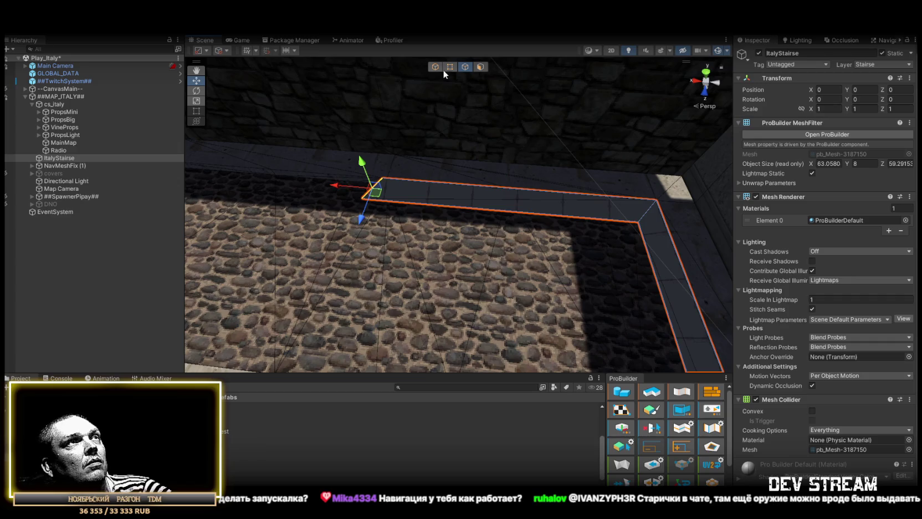
pyautogui.click(446, 68)
pyautogui.moveTo(422, 192)
pyautogui.mouseDown()
pyautogui.moveTo(440, 160)
pyautogui.moveTo(559, 181)
pyautogui.mouseUp()
pyautogui.click(360, 209)
pyautogui.moveTo(357, 184)
pyautogui.mouseDown()
pyautogui.moveTo(600, 192)
pyautogui.moveTo(646, 184)
pyautogui.moveTo(388, 168)
pyautogui.mouseUp()
pyautogui.moveTo(648, 239)
pyautogui.mouseDown()
pyautogui.moveTo(271, 160)
pyautogui.moveTo(324, 180)
pyautogui.moveTo(381, 231)
pyautogui.moveTo(457, 220)
pyautogui.moveTo(358, 206)
pyautogui.moveTo(514, 193)
pyautogui.moveTo(478, 228)
pyautogui.moveTo(438, 204)
pyautogui.mouseUp()
pyautogui.click(475, 228)
# Delete the strip's top and bottom end faces.
pyautogui.moveTo(498, 61)
pyautogui.mouseDown()
pyautogui.moveTo(556, 191)
pyautogui.moveTo(340, 236)
pyautogui.mouseUp()
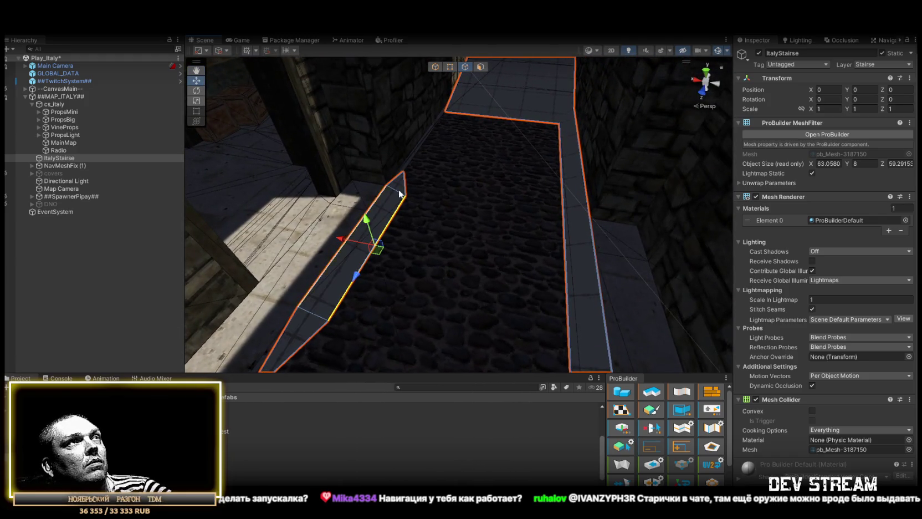
pyautogui.click(480, 67)
pyautogui.click(399, 186)
pyautogui.keyDown('shift'); pyautogui.click(299, 341); pyautogui.keyUp('shift')
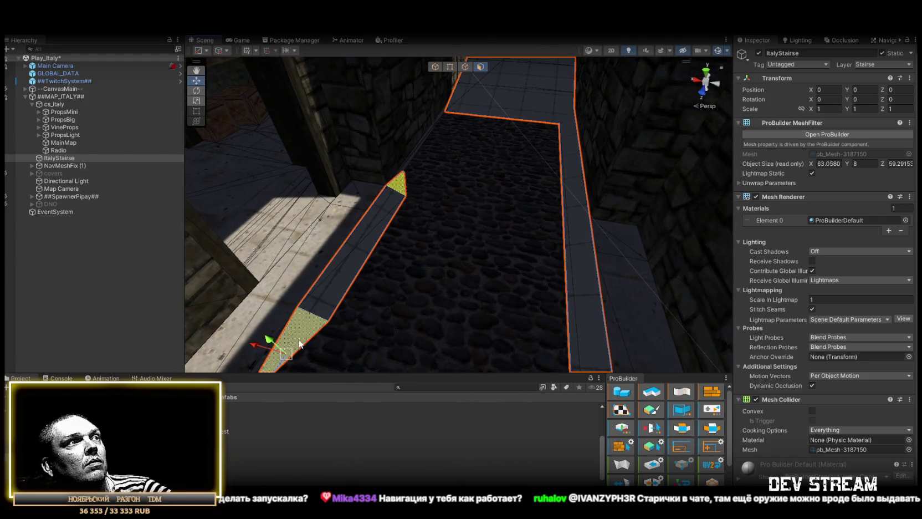
pyautogui.press('Delete')
# Inspect the strip along the cobbled path and bring up ItalyStairse's Navigation settings.
pyautogui.click(465, 66)
pyautogui.moveTo(388, 189); pyautogui.dragTo(233, 163)
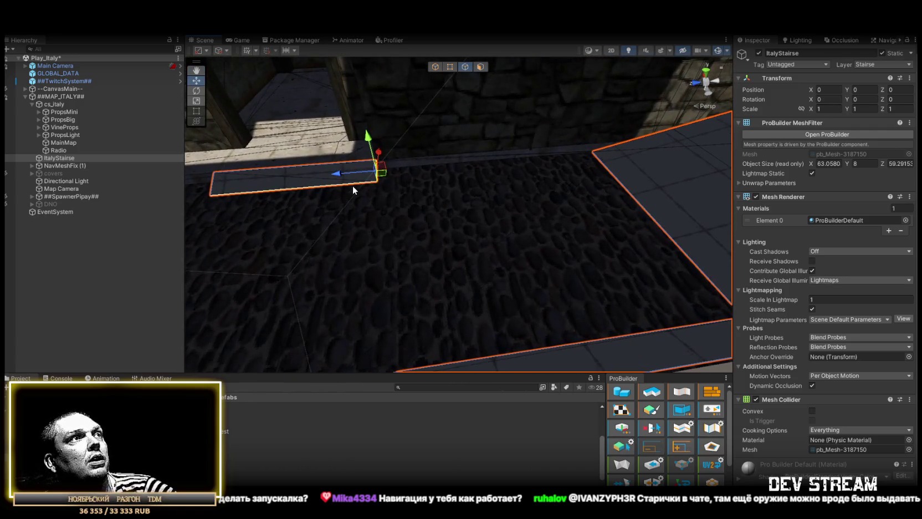
pyautogui.moveTo(638, 152)
pyautogui.mouseDown()
pyautogui.moveTo(452, 173)
pyautogui.moveTo(588, 125)
pyautogui.moveTo(590, 150)
pyautogui.moveTo(607, 157)
pyautogui.moveTo(337, 204)
pyautogui.mouseUp()
pyautogui.scroll(-10, 352, 189)
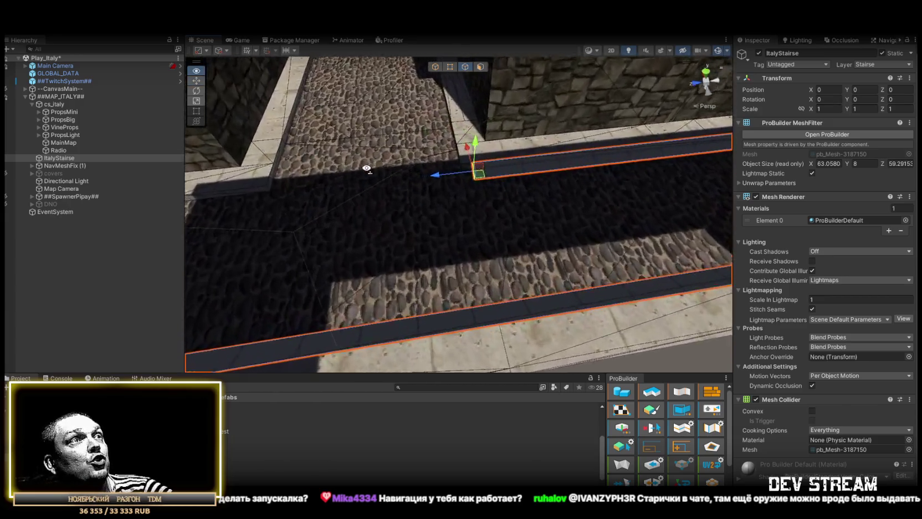
pyautogui.scroll(8, 484, 152)
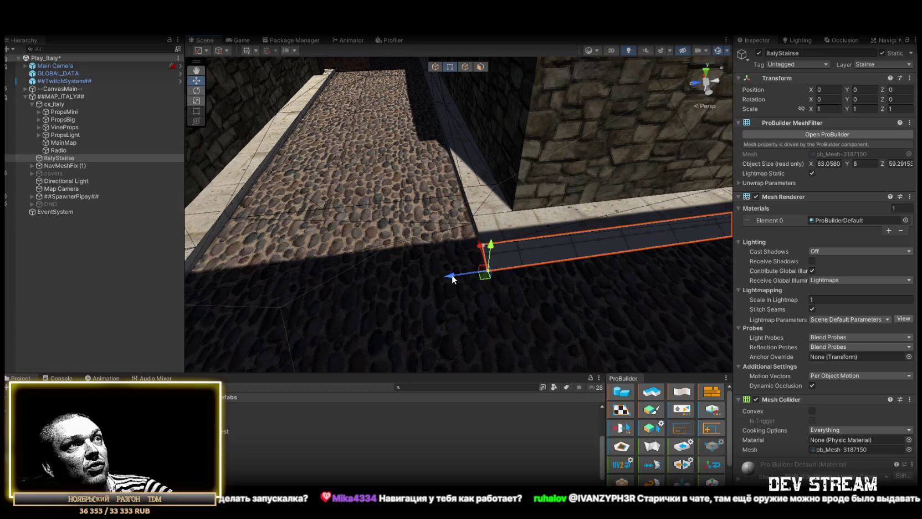
pyautogui.moveTo(422, 274); pyautogui.dragTo(387, 260)
pyautogui.moveTo(392, 190)
pyautogui.mouseDown()
pyautogui.moveTo(442, 207)
pyautogui.moveTo(378, 80)
pyautogui.mouseUp()
pyautogui.moveTo(578, 343)
pyautogui.mouseDown()
pyautogui.moveTo(595, 361)
pyautogui.moveTo(603, 350)
pyautogui.mouseUp()
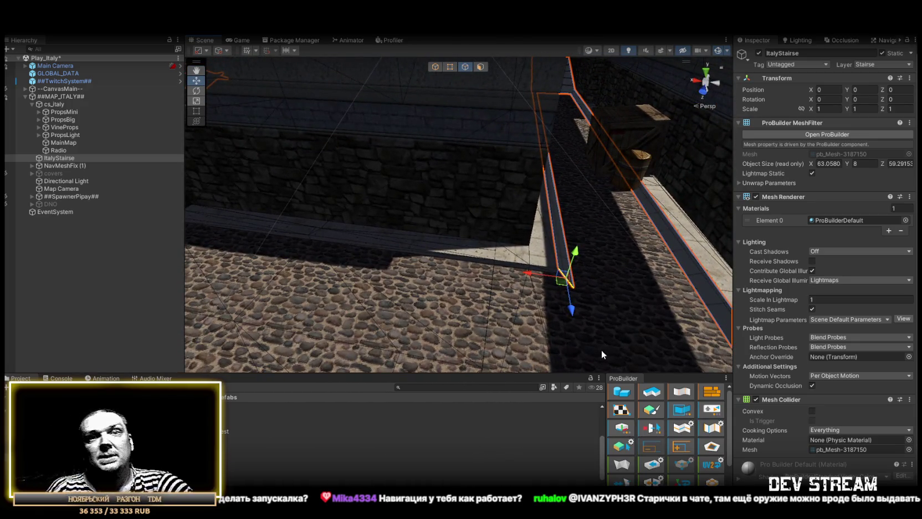
pyautogui.moveTo(540, 280)
pyautogui.mouseDown()
pyautogui.moveTo(512, 280)
pyautogui.moveTo(539, 305)
pyautogui.moveTo(607, 271)
pyautogui.moveTo(582, 277)
pyautogui.mouseUp()
pyautogui.click(888, 40)
pyautogui.moveTo(664, 221)
pyautogui.mouseDown()
pyautogui.moveTo(690, 201)
pyautogui.moveTo(698, 213)
pyautogui.moveTo(604, 240)
pyautogui.mouseUp()
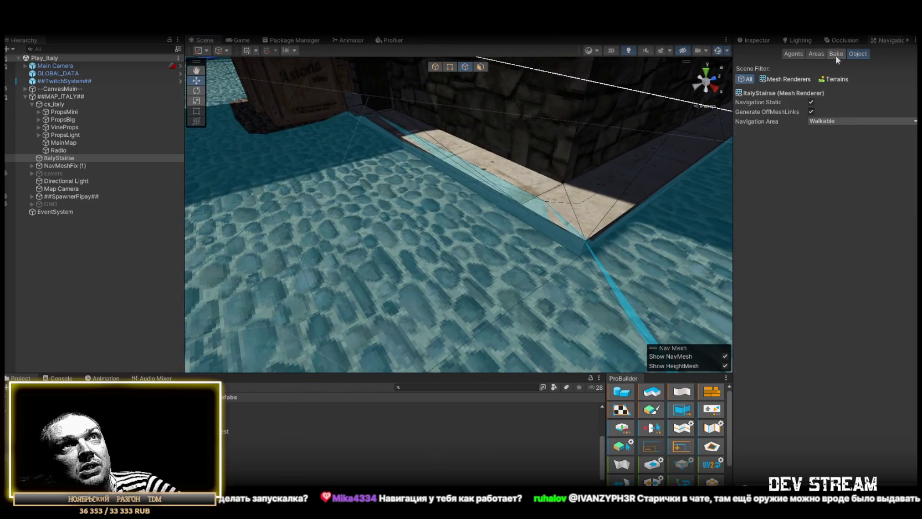
# Review the Humanoid agent's radius and height, then return to ItalyStairse's Inspector properties.
pyautogui.click(792, 55)
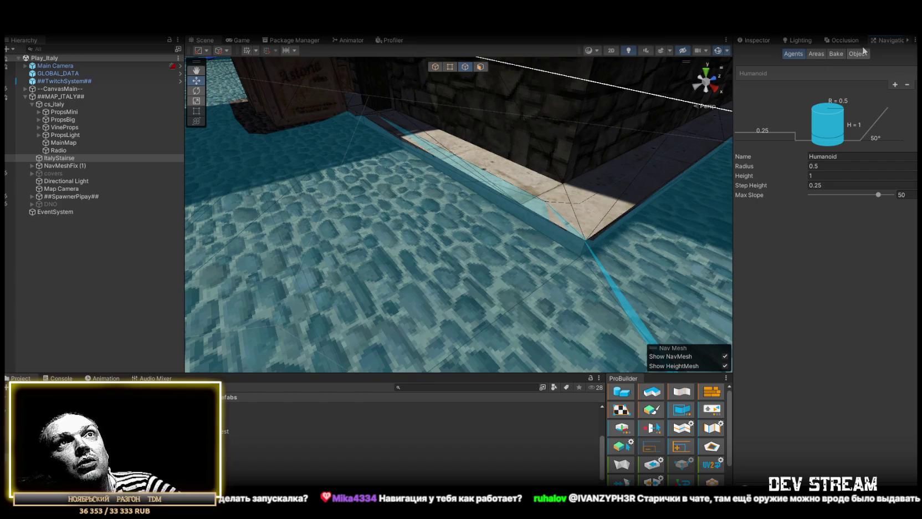
pyautogui.click(763, 40)
pyautogui.moveTo(421, 182)
pyautogui.mouseDown()
pyautogui.moveTo(436, 166)
pyautogui.moveTo(602, 204)
pyautogui.moveTo(534, 254)
pyautogui.mouseUp()
pyautogui.moveTo(458, 257)
pyautogui.mouseDown()
pyautogui.moveTo(417, 193)
pyautogui.moveTo(521, 208)
pyautogui.moveTo(580, 261)
pyautogui.moveTo(667, 139)
pyautogui.mouseUp()
# Nudge a stair corner vertex along the X axis in vertex mode.
pyautogui.click(409, 233)
pyautogui.press('f')
pyautogui.press('h')
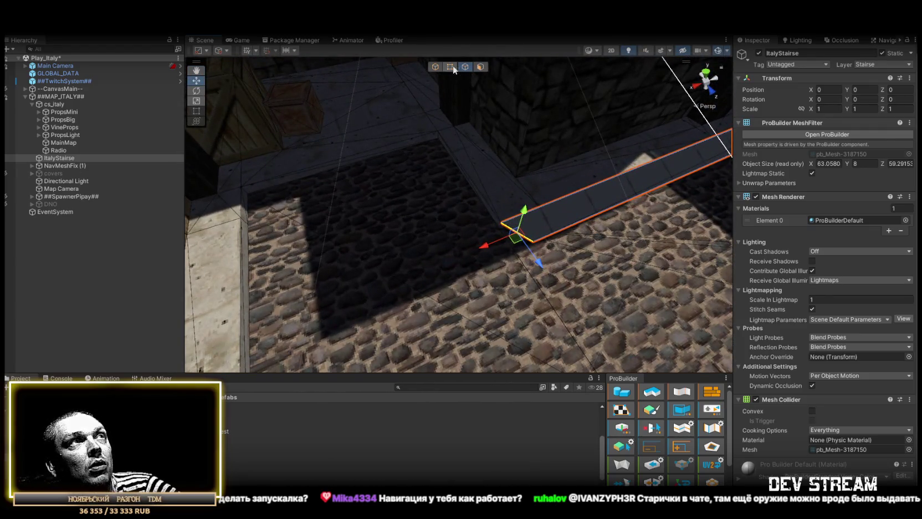
pyautogui.click(500, 223)
pyautogui.moveTo(466, 239); pyautogui.dragTo(469, 240)
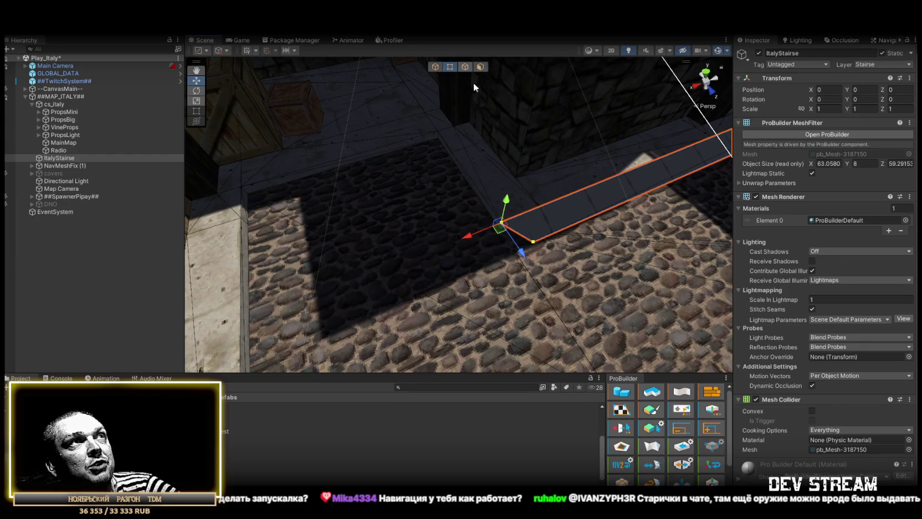
pyautogui.click(534, 242)
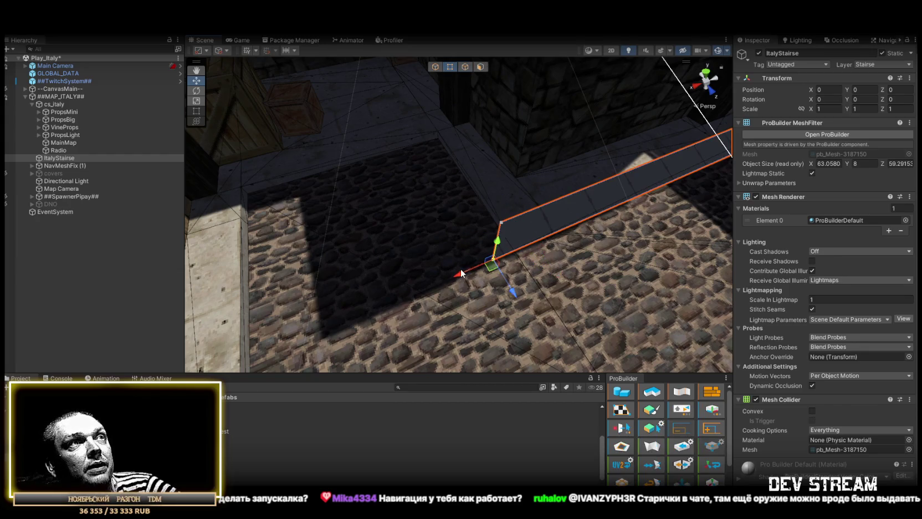
# Select the strip's end edge and add the L-shaped top face to the selection.
pyautogui.click(465, 66)
pyautogui.click(497, 238)
pyautogui.press('f')
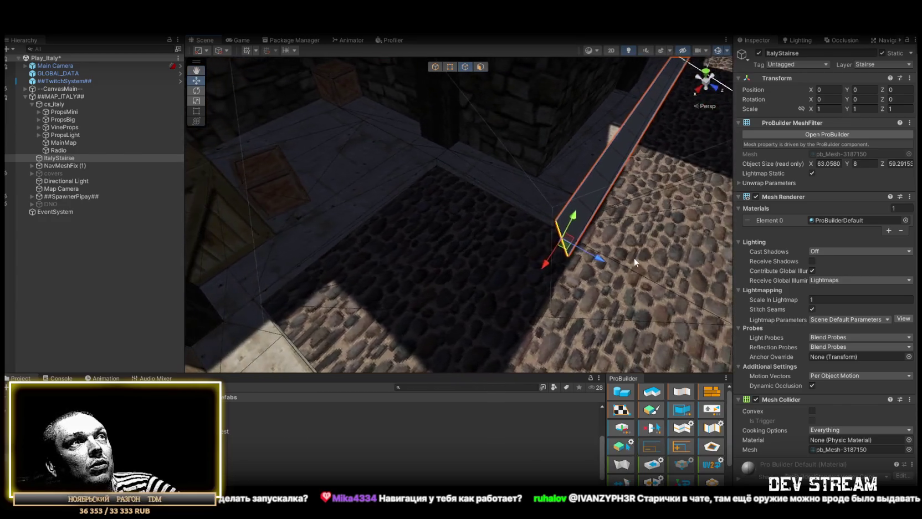
pyautogui.scroll(-3, 603, 256)
pyautogui.moveTo(512, 221)
pyautogui.keyDown('alt'); pyautogui.mouseDown()
pyautogui.moveTo(487, 183)
pyautogui.moveTo(450, 69)
pyautogui.moveTo(597, 253)
pyautogui.moveTo(529, 251)
pyautogui.moveTo(476, 183)
pyautogui.moveTo(458, 69)
pyautogui.moveTo(547, 213)
pyautogui.mouseUp(); pyautogui.keyUp('alt')
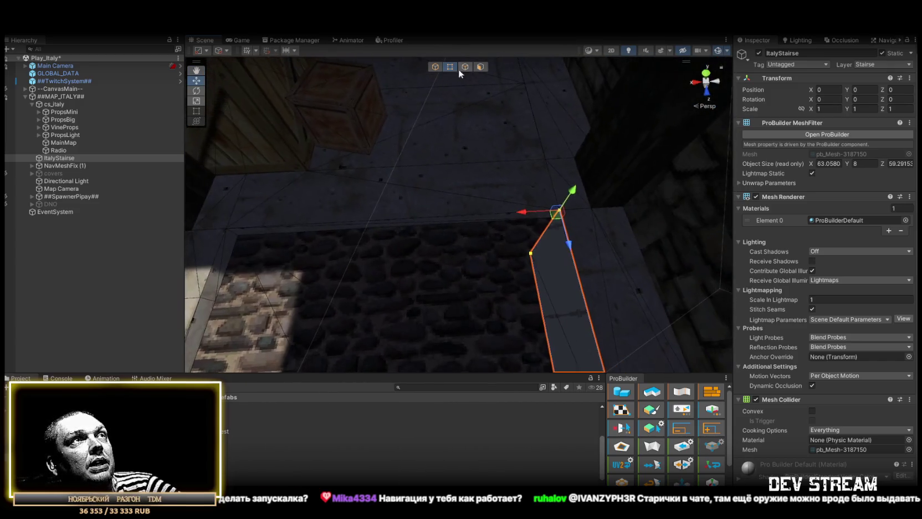
pyautogui.click(467, 67)
pyautogui.keyDown('shift'); pyautogui.click(498, 208); pyautogui.keyUp('shift')
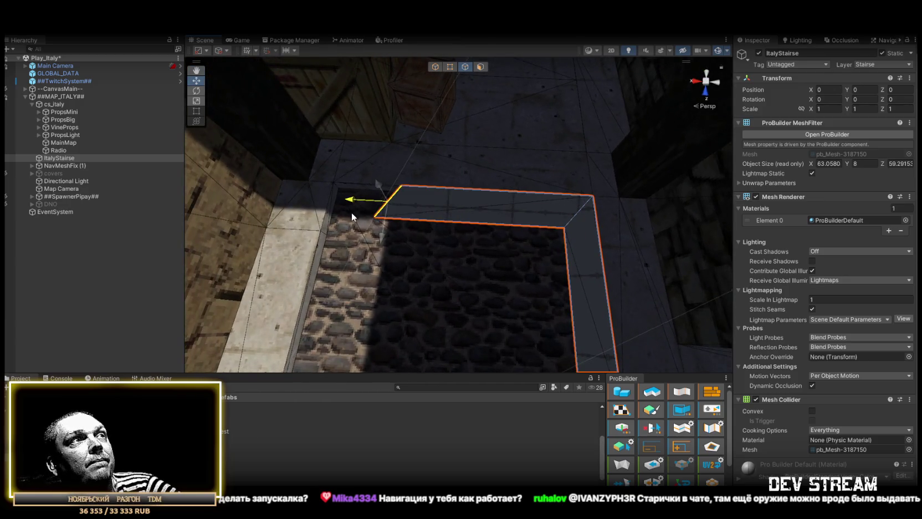
pyautogui.moveTo(354, 205)
pyautogui.keyDown('alt'); pyautogui.mouseDown()
pyautogui.moveTo(437, 137)
pyautogui.moveTo(446, 65)
pyautogui.mouseUp(); pyautogui.keyUp('alt')
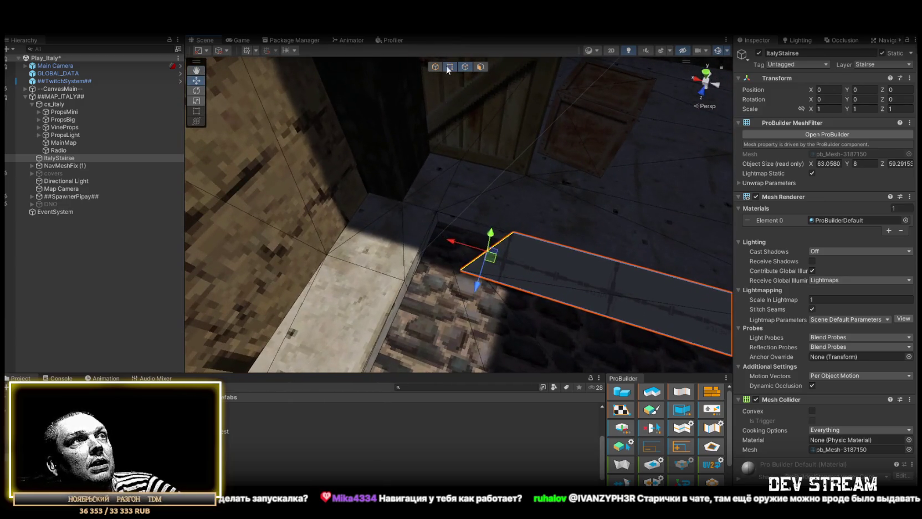
# Pull the far corner vertex toward the wall corner and check the face from above.
pyautogui.click(465, 269)
pyautogui.click(514, 233)
pyautogui.moveTo(514, 233); pyautogui.dragTo(437, 211)
pyautogui.click(464, 277)
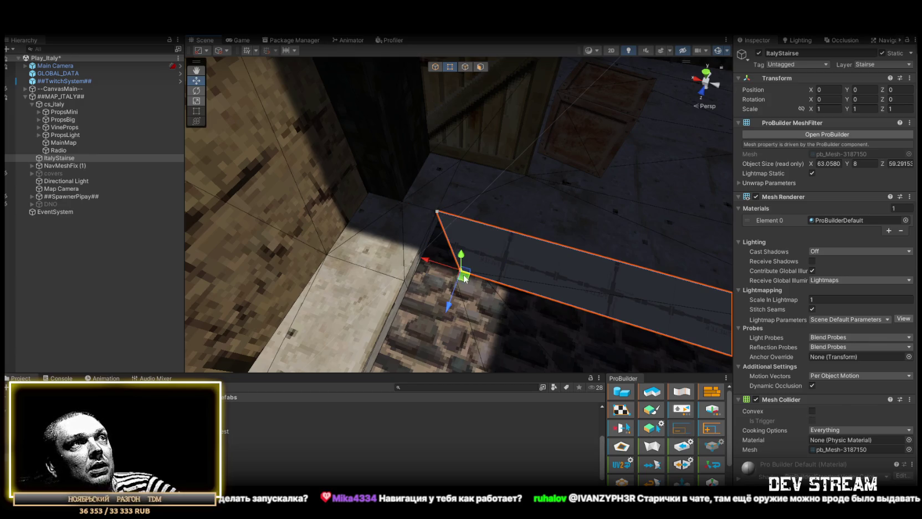
pyautogui.moveTo(429, 266)
pyautogui.keyDown('alt'); pyautogui.mouseDown()
pyautogui.moveTo(628, 219)
pyautogui.moveTo(437, 92)
pyautogui.mouseUp(); pyautogui.keyUp('alt')
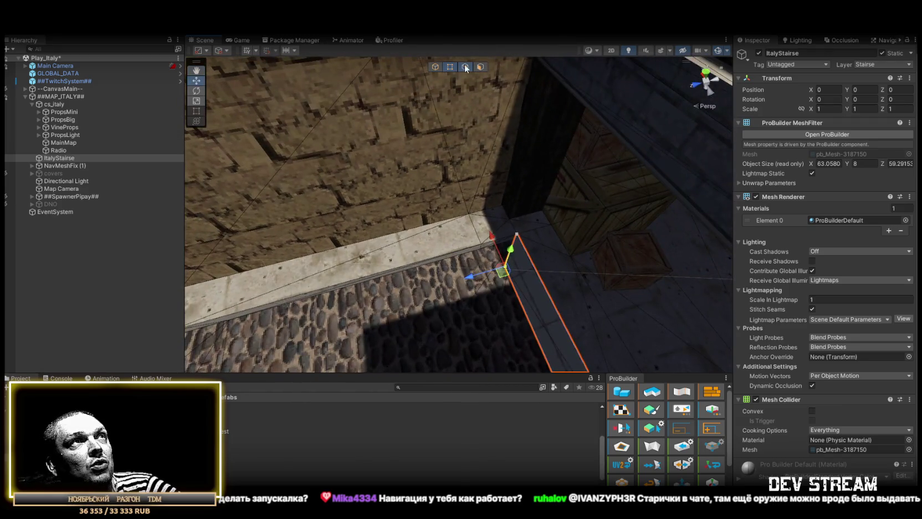
pyautogui.scroll(-5, 505, 257)
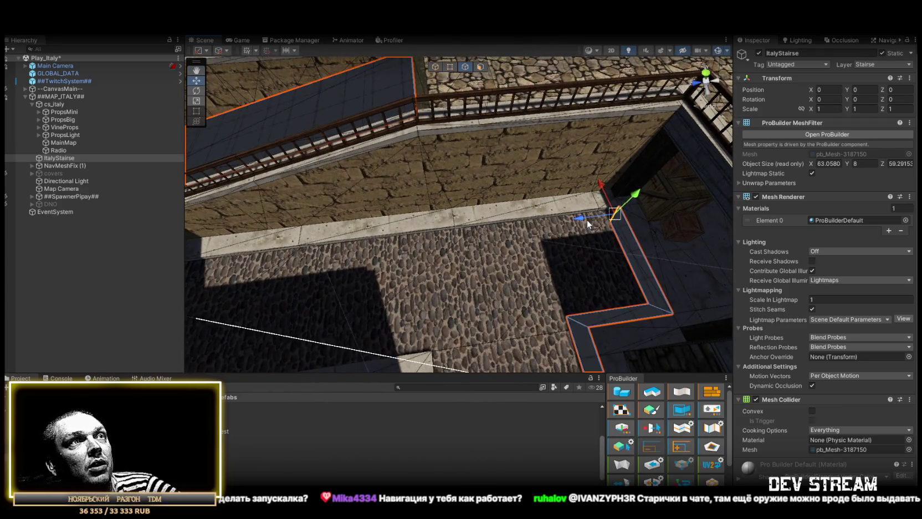
pyautogui.moveTo(352, 264)
pyautogui.keyDown('alt'); pyautogui.mouseDown()
pyautogui.moveTo(488, 227)
pyautogui.moveTo(555, 231)
pyautogui.moveTo(665, 216)
pyautogui.mouseUp(); pyautogui.keyUp('alt')
pyautogui.click(331, 248)
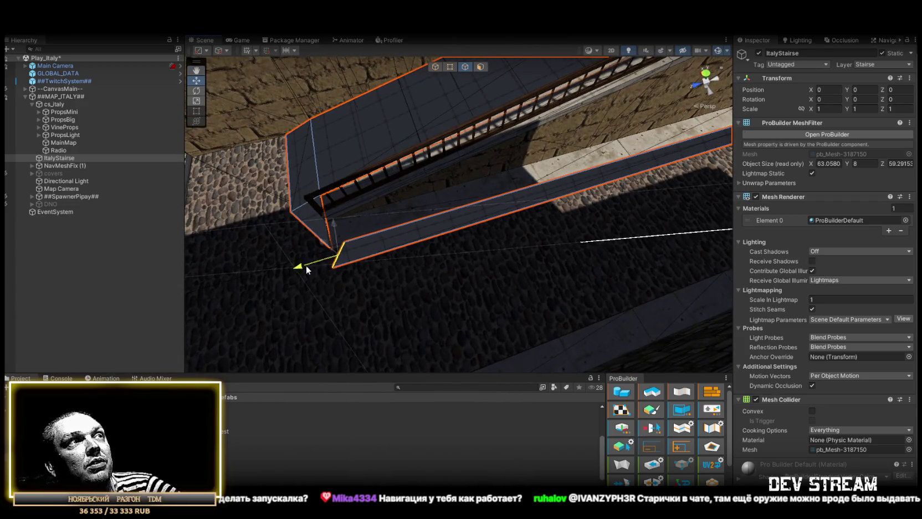
pyautogui.press('f')
pyautogui.moveTo(330, 243)
pyautogui.keyDown('alt'); pyautogui.mouseDown()
pyautogui.moveTo(436, 265)
pyautogui.moveTo(504, 205)
pyautogui.moveTo(565, 208)
pyautogui.mouseUp(); pyautogui.keyUp('alt')
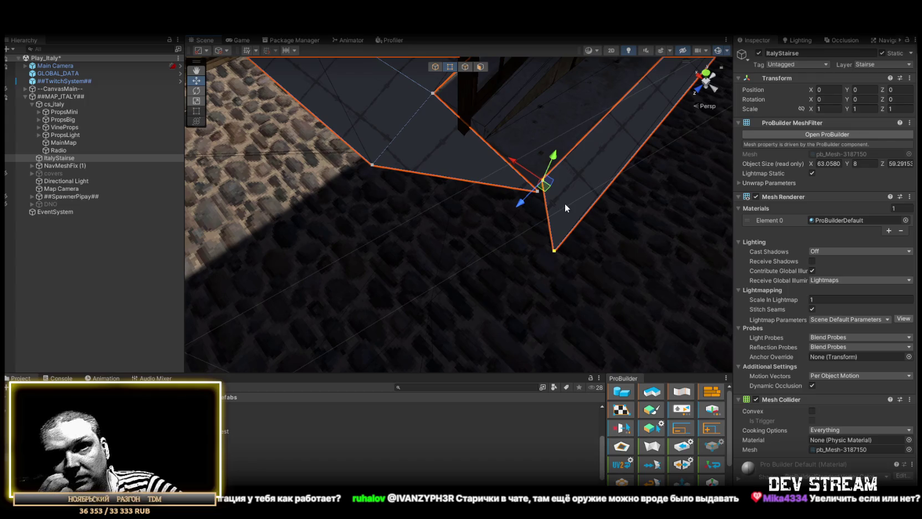
# Merge the stray ItalyStairse corner vertices into one point with Collapse Vertices.
pyautogui.moveTo(465, 302)
pyautogui.keyDown('alt'); pyautogui.mouseDown()
pyautogui.moveTo(452, 273)
pyautogui.moveTo(498, 250)
pyautogui.mouseUp(); pyautogui.keyUp('alt')
pyautogui.moveTo(505, 239); pyautogui.dragTo(556, 215)
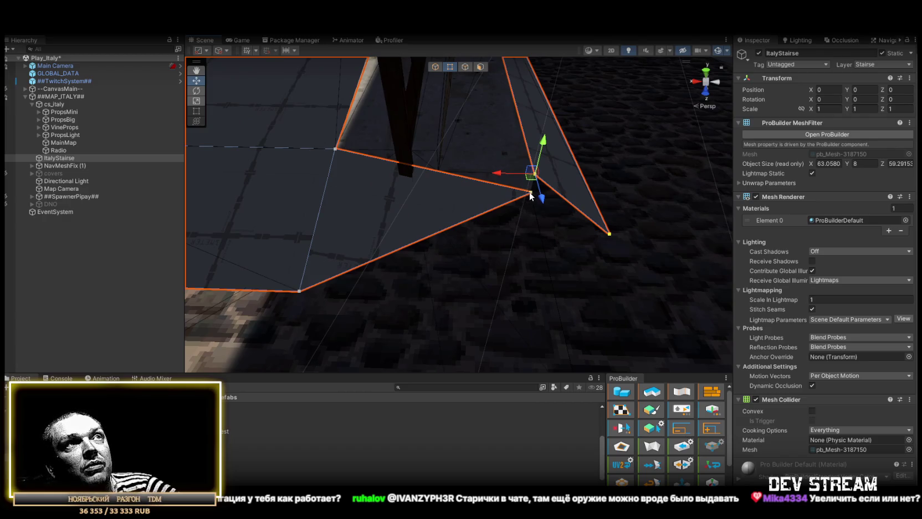
pyautogui.moveTo(529, 191)
pyautogui.mouseDown()
pyautogui.moveTo(550, 165)
pyautogui.moveTo(566, 198)
pyautogui.moveTo(488, 211)
pyautogui.moveTo(438, 201)
pyautogui.moveTo(479, 249)
pyautogui.moveTo(536, 189)
pyautogui.moveTo(528, 232)
pyautogui.mouseUp()
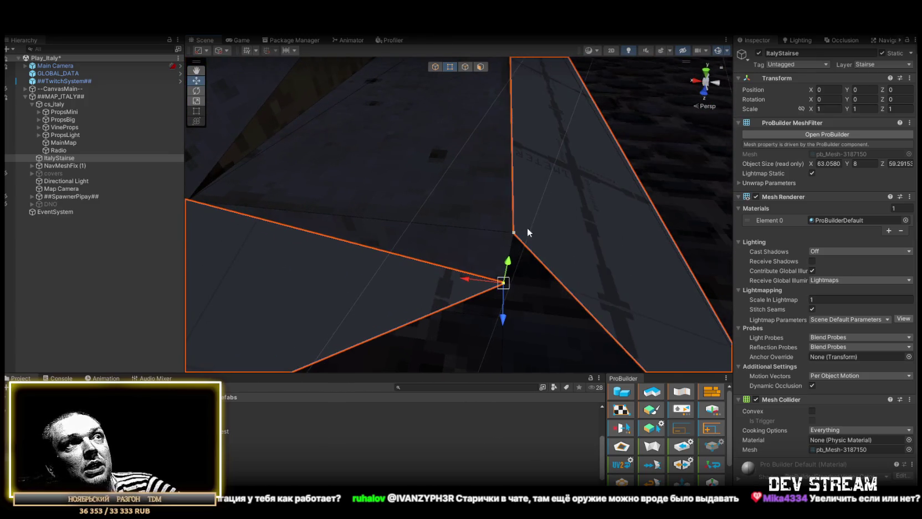
pyautogui.scroll(-3, 537, 245)
pyautogui.scroll(-3, 667, 464)
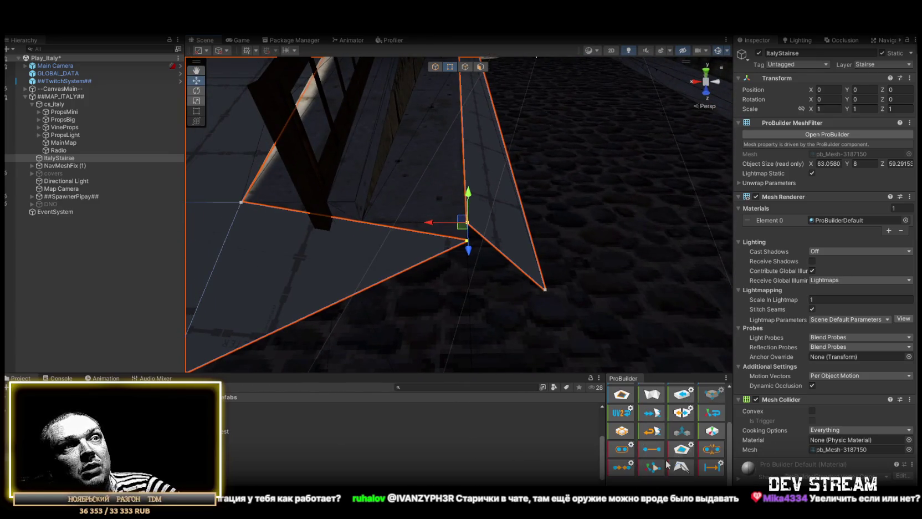
pyautogui.click(618, 468)
pyautogui.press('f')
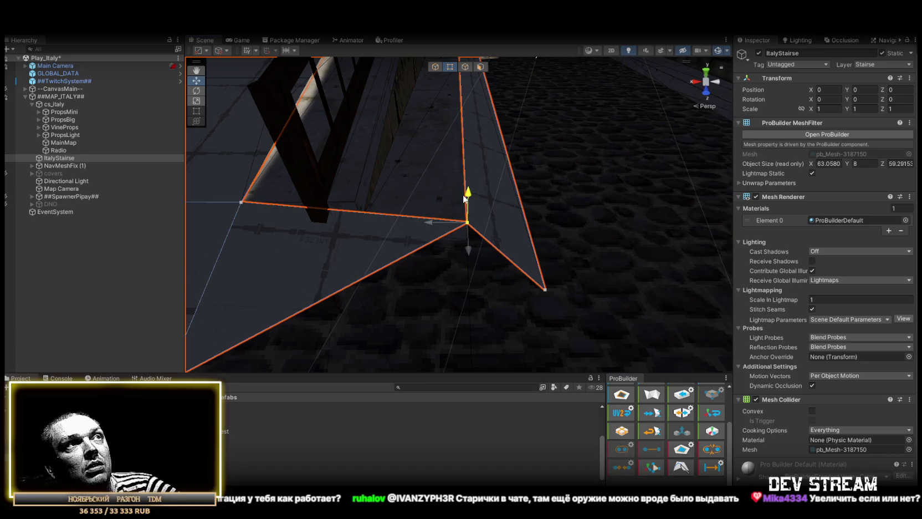
# Bridge the right and lower-left walkway edges with a new face to fill the gap.
pyautogui.click(465, 66)
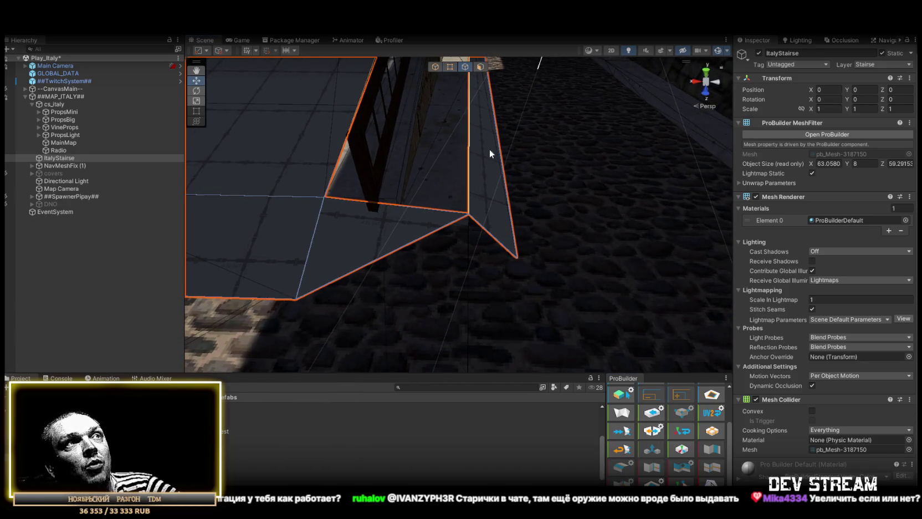
pyautogui.click(492, 239)
pyautogui.keyDown('shift'); pyautogui.click(427, 237); pyautogui.keyUp('shift')
pyautogui.click(708, 450)
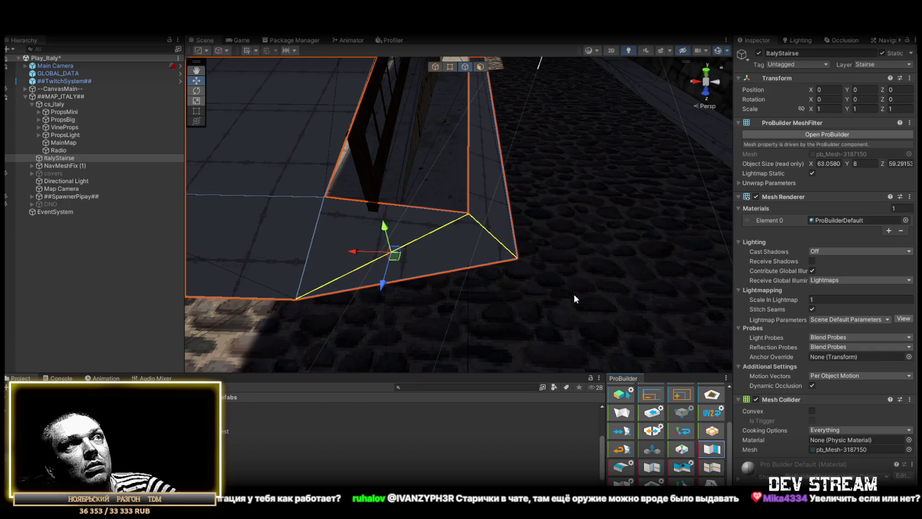
# Pull the right corner vertex of the walkway down with the move gizmo.
pyautogui.click(450, 66)
pyautogui.click(514, 260)
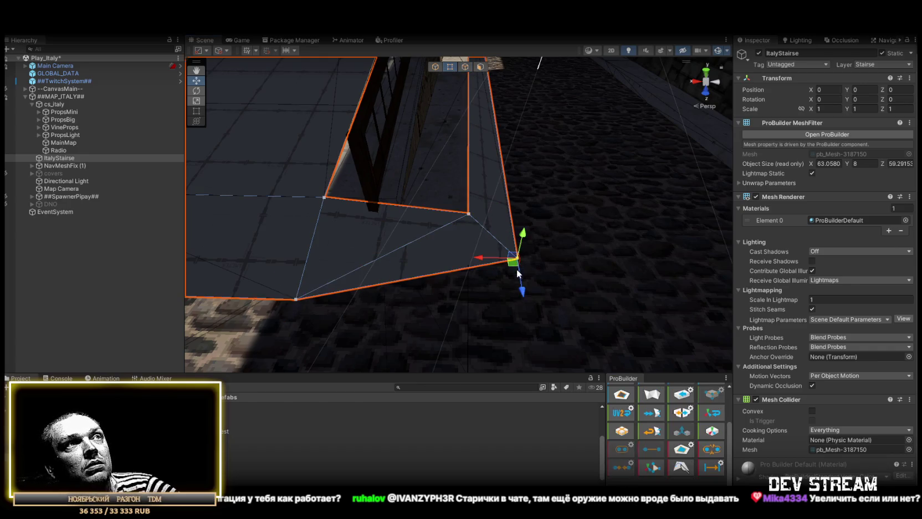
pyautogui.moveTo(527, 294); pyautogui.dragTo(524, 329)
pyautogui.moveTo(344, 317)
pyautogui.mouseDown()
pyautogui.moveTo(464, 242)
pyautogui.moveTo(481, 301)
pyautogui.moveTo(421, 309)
pyautogui.moveTo(319, 288)
pyautogui.moveTo(247, 226)
pyautogui.moveTo(161, 210)
pyautogui.moveTo(253, 212)
pyautogui.moveTo(385, 274)
pyautogui.moveTo(505, 252)
pyautogui.mouseUp()
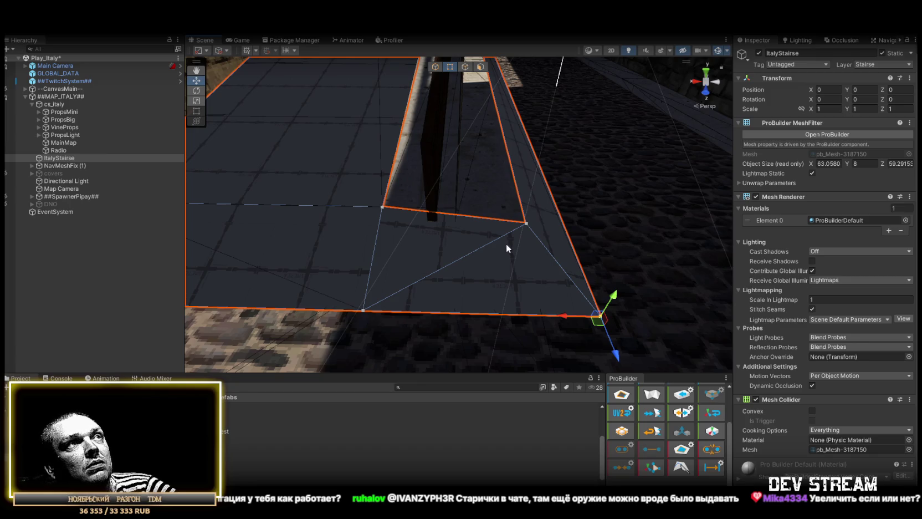
pyautogui.moveTo(506, 247)
pyautogui.mouseDown()
pyautogui.moveTo(467, 189)
pyautogui.moveTo(456, 229)
pyautogui.moveTo(586, 245)
pyautogui.moveTo(584, 302)
pyautogui.moveTo(692, 296)
pyautogui.moveTo(472, 103)
pyautogui.mouseUp()
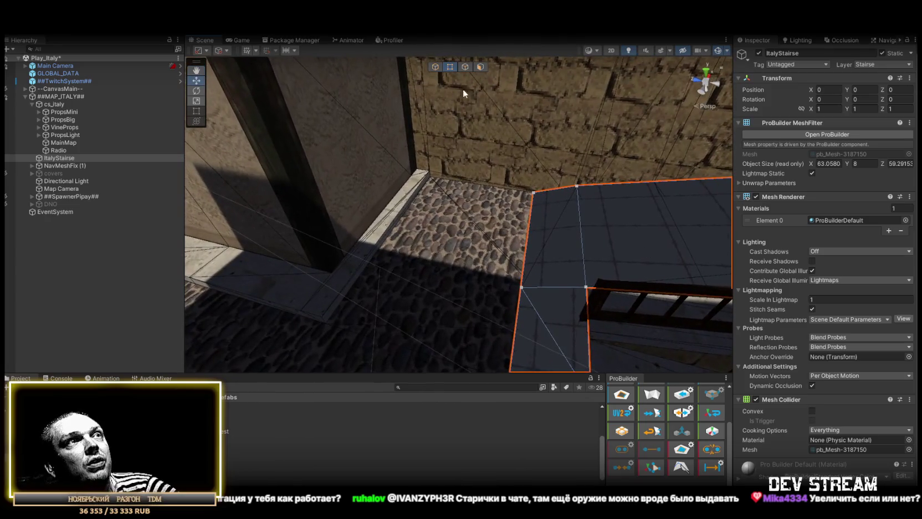
pyautogui.click(469, 68)
pyautogui.moveTo(469, 166)
pyautogui.mouseDown()
pyautogui.moveTo(469, 230)
pyautogui.moveTo(220, 254)
pyautogui.moveTo(140, 283)
pyautogui.moveTo(314, 288)
pyautogui.moveTo(264, 241)
pyautogui.moveTo(278, 243)
pyautogui.moveTo(249, 246)
pyautogui.moveTo(262, 263)
pyautogui.moveTo(430, 267)
pyautogui.moveTo(404, 274)
pyautogui.moveTo(269, 249)
pyautogui.moveTo(515, 274)
pyautogui.moveTo(514, 230)
pyautogui.moveTo(313, 232)
pyautogui.moveTo(379, 263)
pyautogui.moveTo(360, 272)
pyautogui.moveTo(316, 256)
pyautogui.moveTo(349, 283)
pyautogui.mouseUp()
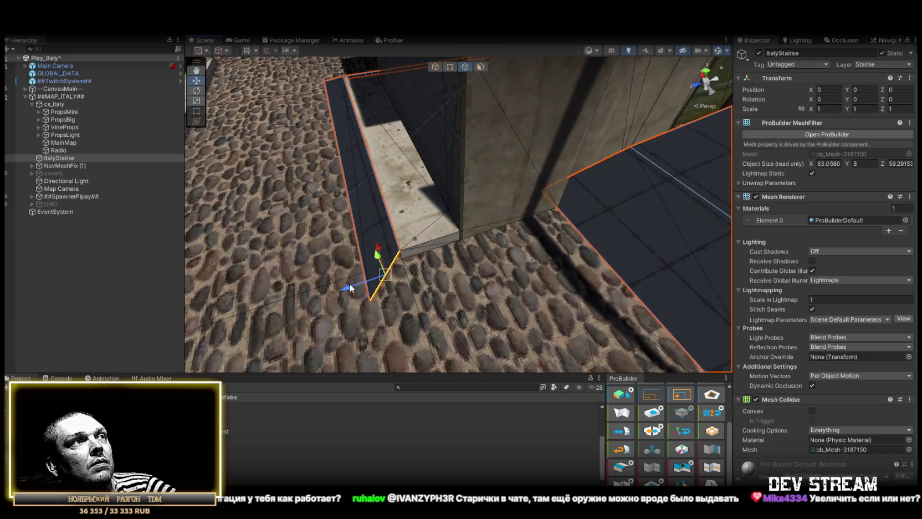
# Move the walkway edge along the wall base left, flush against the wall.
pyautogui.click(647, 204)
pyautogui.moveTo(603, 224)
pyautogui.mouseDown()
pyautogui.moveTo(551, 218)
pyautogui.moveTo(430, 232)
pyautogui.moveTo(333, 280)
pyautogui.moveTo(436, 221)
pyautogui.moveTo(559, 229)
pyautogui.mouseUp()
pyautogui.moveTo(390, 231); pyautogui.dragTo(375, 231)
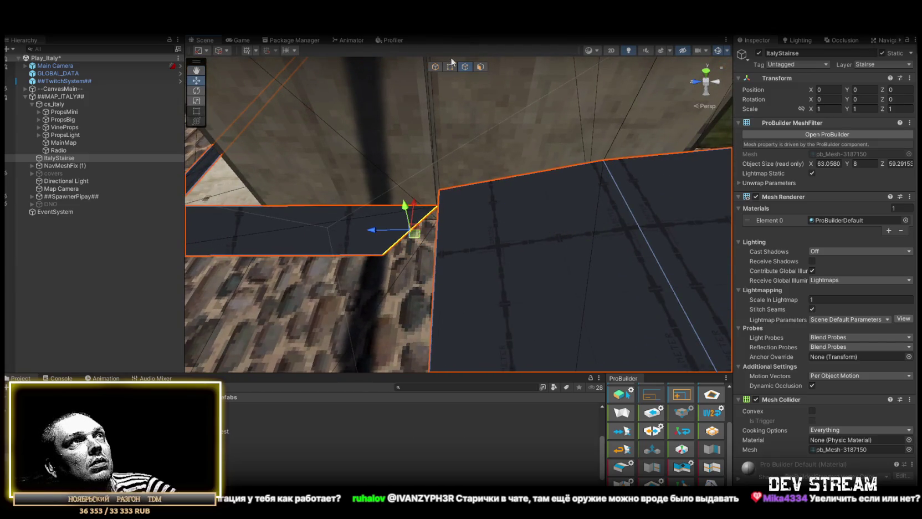
# Collapse the two vertices at the corner into one at their midpoint.
pyautogui.click(451, 67)
pyautogui.click(620, 467)
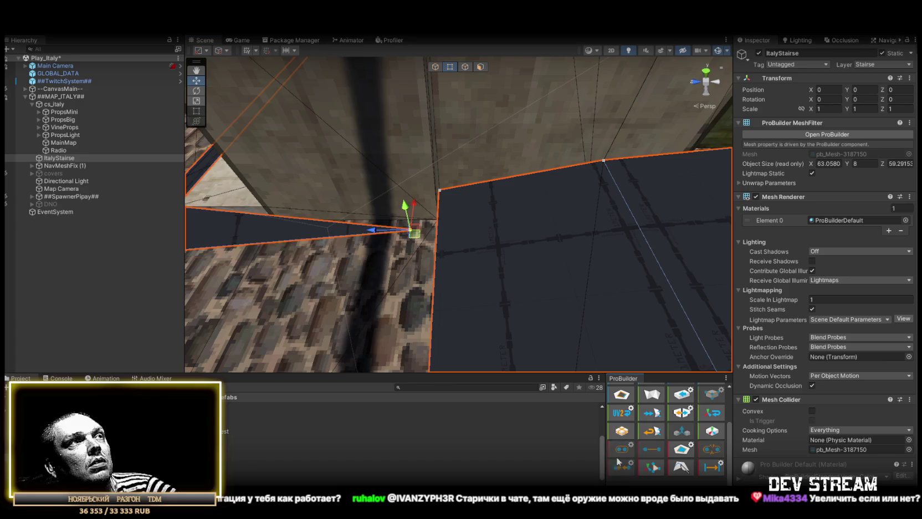
pyautogui.moveTo(391, 300)
pyautogui.mouseDown()
pyautogui.moveTo(421, 233)
pyautogui.moveTo(462, 224)
pyautogui.moveTo(383, 189)
pyautogui.moveTo(567, 192)
pyautogui.moveTo(570, 201)
pyautogui.moveTo(655, 206)
pyautogui.moveTo(613, 199)
pyautogui.moveTo(545, 212)
pyautogui.moveTo(558, 226)
pyautogui.mouseUp()
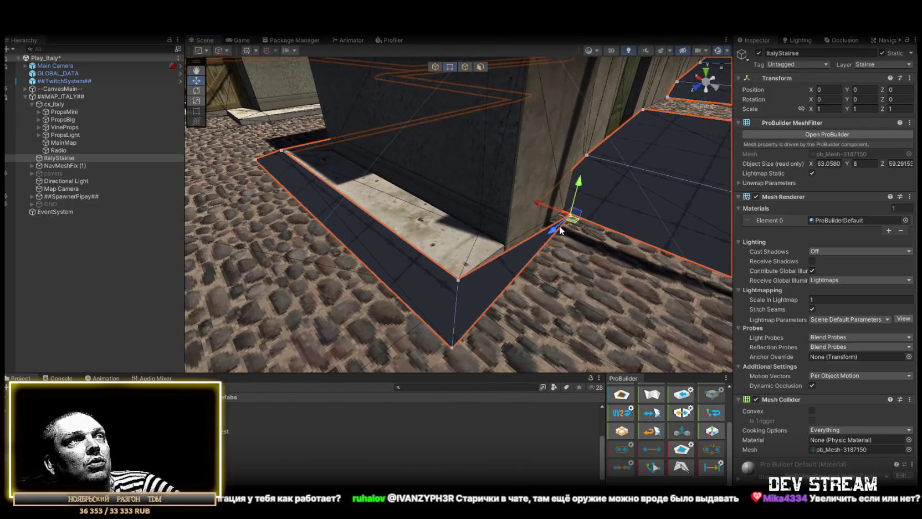
pyautogui.scroll(10, 566, 230)
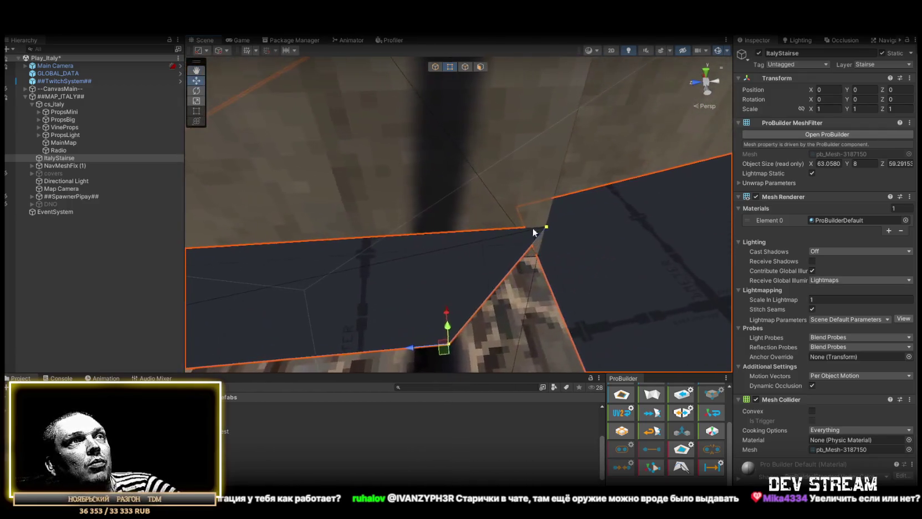
# Move the lower walkway vertex onto the wall corner.
pyautogui.click(546, 227)
pyautogui.moveTo(546, 227)
pyautogui.mouseDown()
pyautogui.moveTo(585, 237)
pyautogui.moveTo(512, 263)
pyautogui.moveTo(496, 286)
pyautogui.moveTo(460, 274)
pyautogui.mouseUp()
pyautogui.click(459, 274)
pyautogui.keyDown('shift'); pyautogui.click(312, 165); pyautogui.keyUp('shift')
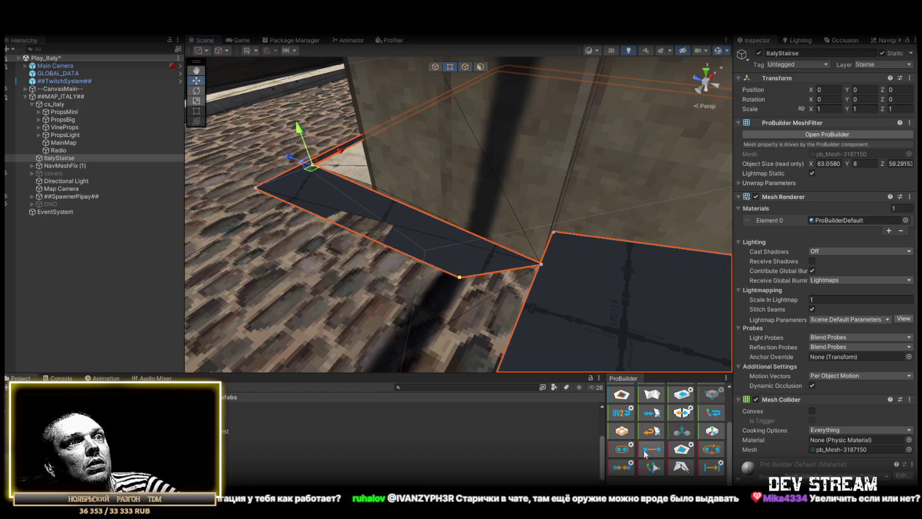
pyautogui.moveTo(459, 280)
pyautogui.mouseDown()
pyautogui.moveTo(432, 263)
pyautogui.moveTo(615, 273)
pyautogui.moveTo(479, 284)
pyautogui.moveTo(455, 208)
pyautogui.moveTo(613, 243)
pyautogui.moveTo(552, 212)
pyautogui.moveTo(527, 210)
pyautogui.moveTo(537, 209)
pyautogui.moveTo(372, 213)
pyautogui.moveTo(435, 223)
pyautogui.mouseUp()
pyautogui.click(451, 221)
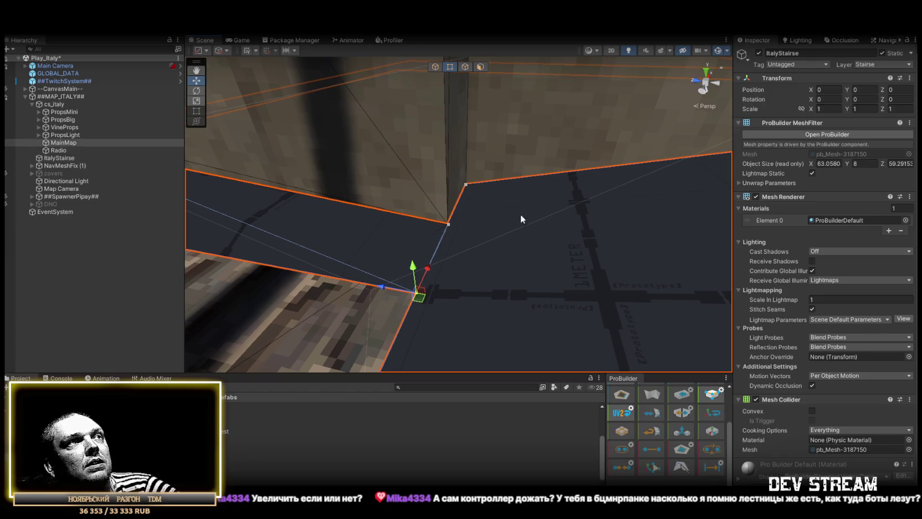
# Reselect ItalyStairse, box-select its wall-side vertices and lift one up along the wall.
pyautogui.moveTo(520, 214)
pyautogui.mouseDown()
pyautogui.moveTo(464, 222)
pyautogui.moveTo(499, 230)
pyautogui.moveTo(468, 225)
pyautogui.mouseUp()
pyautogui.click(499, 231)
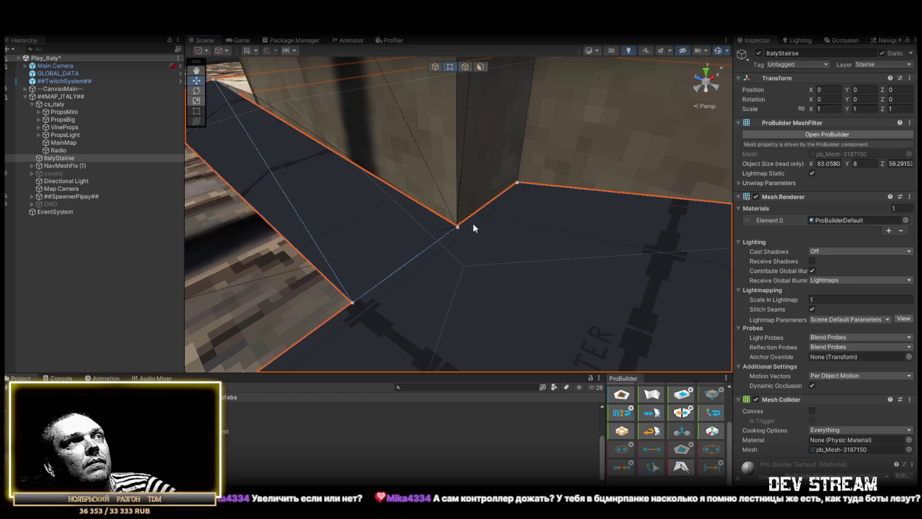
pyautogui.moveTo(458, 228)
pyautogui.mouseDown()
pyautogui.moveTo(473, 290)
pyautogui.moveTo(628, 233)
pyautogui.mouseUp()
pyautogui.moveTo(566, 250); pyautogui.dragTo(540, 332)
pyautogui.moveTo(497, 113); pyautogui.dragTo(421, 195)
pyautogui.moveTo(551, 161)
pyautogui.mouseDown()
pyautogui.moveTo(285, 141)
pyautogui.moveTo(475, 229)
pyautogui.moveTo(402, 133)
pyautogui.mouseUp()
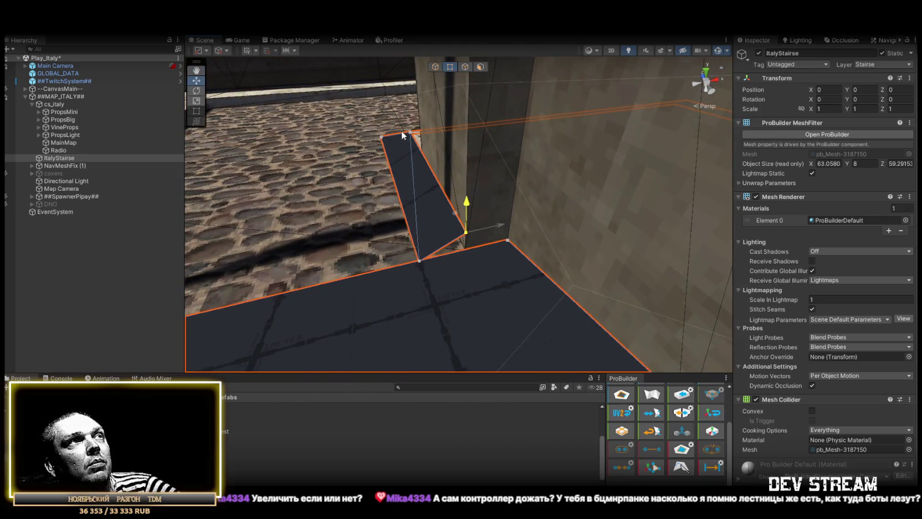
pyautogui.moveTo(452, 173)
pyautogui.mouseDown()
pyautogui.moveTo(503, 221)
pyautogui.moveTo(514, 196)
pyautogui.mouseUp()
# Check the corner vertex, then select the walkway's slanted face.
pyautogui.click(511, 243)
pyautogui.moveTo(510, 243)
pyautogui.mouseDown()
pyautogui.moveTo(480, 242)
pyautogui.moveTo(551, 208)
pyautogui.moveTo(651, 205)
pyautogui.moveTo(628, 216)
pyautogui.moveTo(530, 190)
pyautogui.moveTo(351, 195)
pyautogui.moveTo(615, 228)
pyautogui.moveTo(496, 260)
pyautogui.moveTo(395, 214)
pyautogui.moveTo(354, 284)
pyautogui.moveTo(327, 237)
pyautogui.moveTo(435, 272)
pyautogui.mouseUp()
pyautogui.click(491, 285)
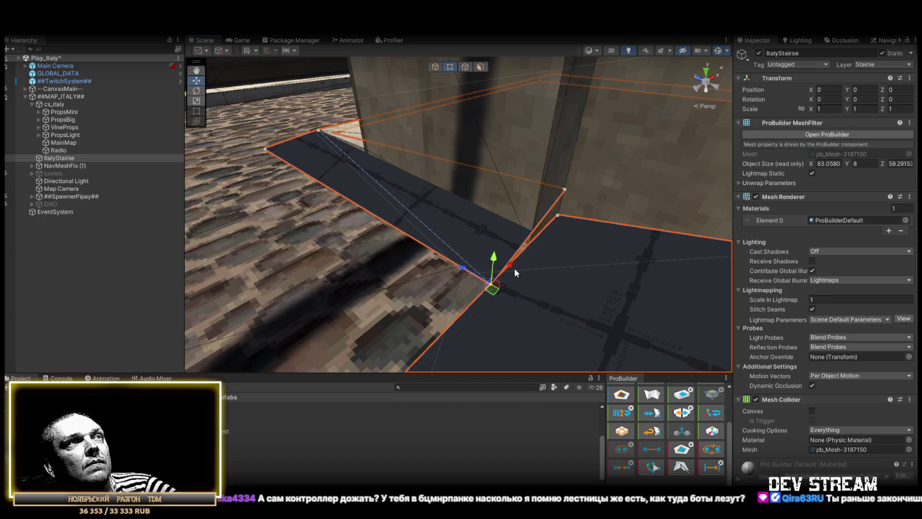
pyautogui.click(510, 263)
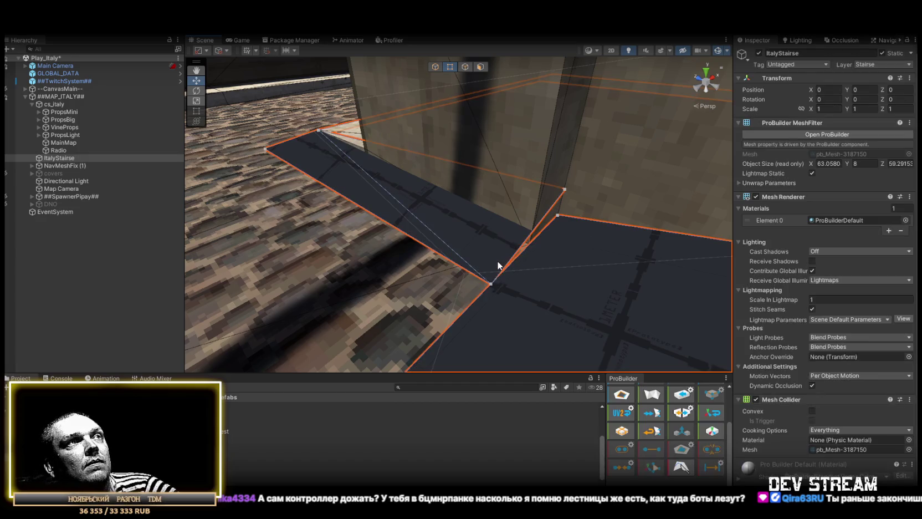
pyautogui.click(480, 68)
pyautogui.click(487, 225)
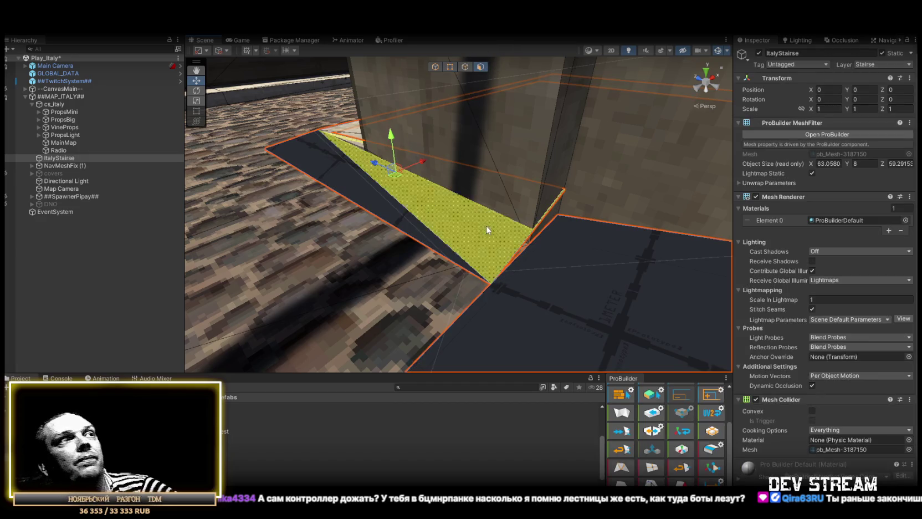
# Delete the slanted face and move the nearby vertex onto the wall corner.
pyautogui.press('Delete')
pyautogui.press('h')
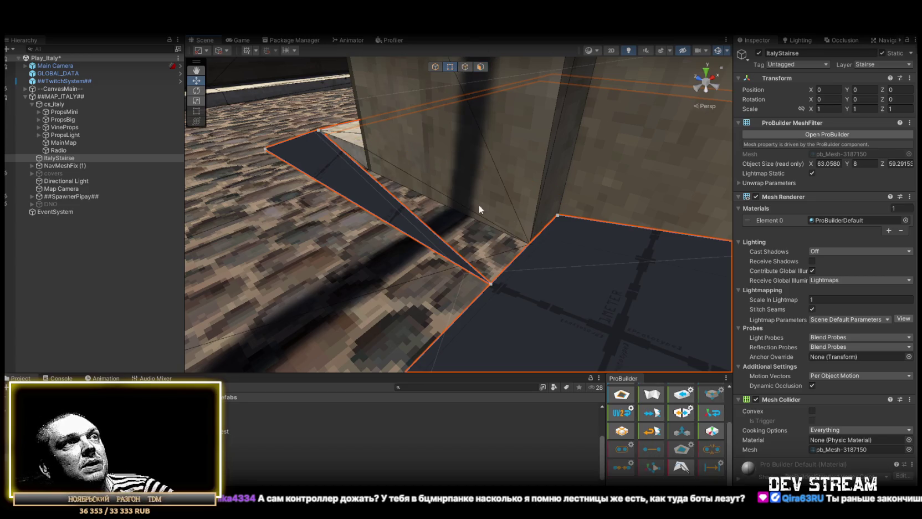
pyautogui.click(490, 284)
pyautogui.moveTo(510, 268)
pyautogui.mouseDown()
pyautogui.moveTo(526, 232)
pyautogui.moveTo(395, 206)
pyautogui.moveTo(673, 234)
pyautogui.moveTo(599, 189)
pyautogui.moveTo(453, 55)
pyautogui.mouseUp()
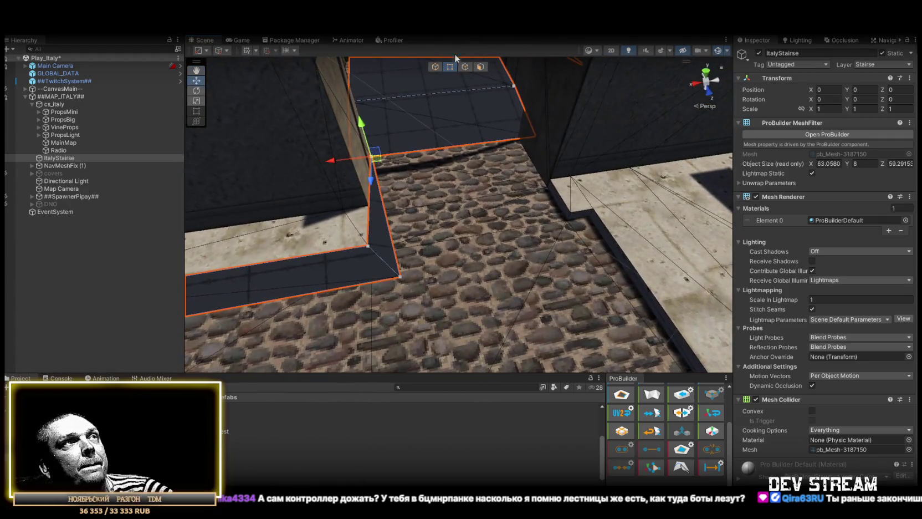
# Extrude a strip from the vertical stair edge, then delete the extruded face.
pyautogui.click(470, 66)
pyautogui.click(413, 256)
pyautogui.moveTo(353, 214); pyautogui.dragTo(450, 204)
pyautogui.click(480, 66)
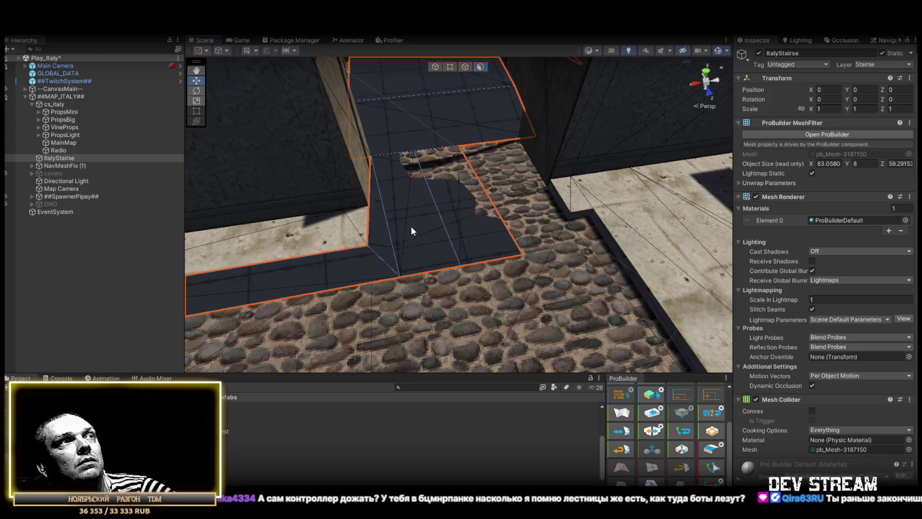
pyautogui.click(416, 232)
pyautogui.press('Delete')
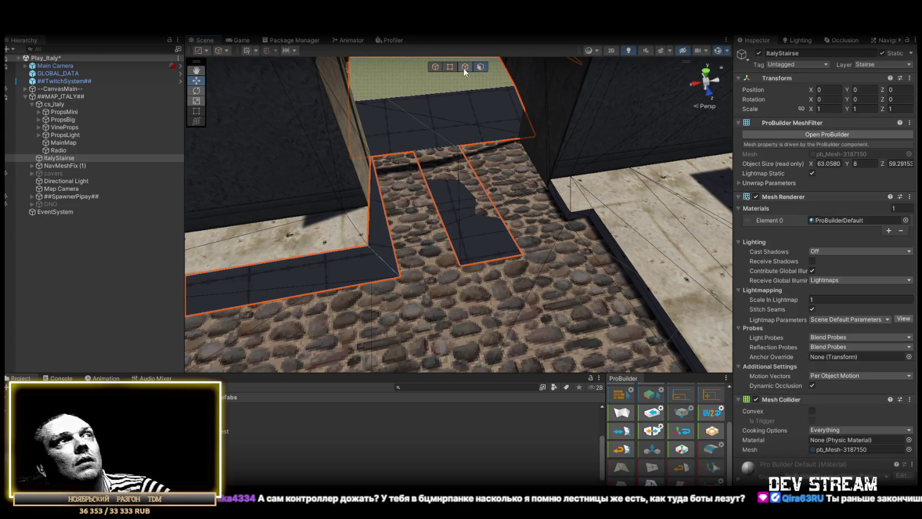
pyautogui.click(471, 208)
# Move the walkway's dark face across the cobblestone floor.
pyautogui.click(471, 225)
pyautogui.click(471, 225)
pyautogui.moveTo(471, 225); pyautogui.dragTo(616, 263)
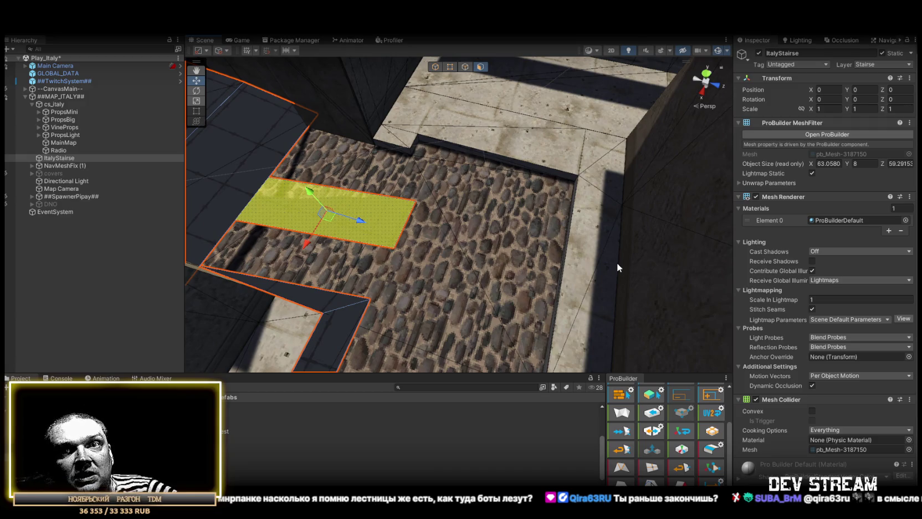
pyautogui.moveTo(331, 220); pyautogui.dragTo(484, 210)
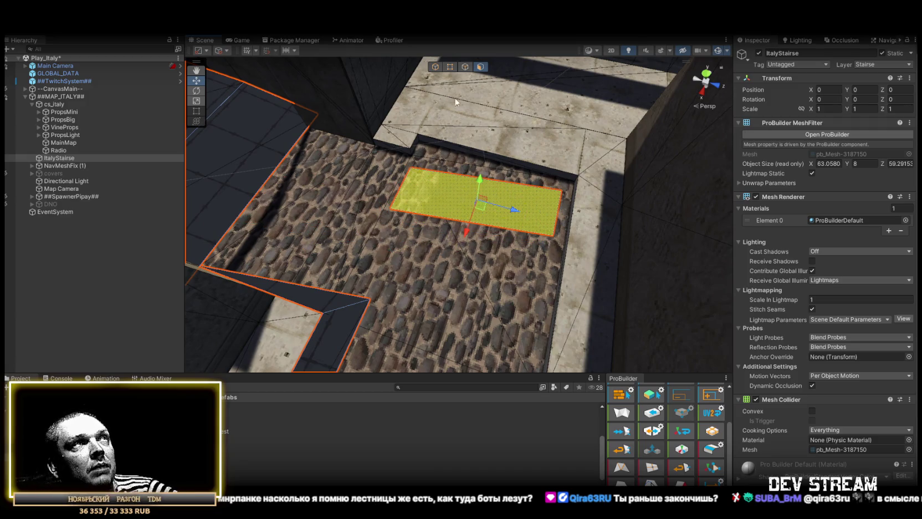
# Enter edge editing and orbit onto the stair opening beside the wall.
pyautogui.click(451, 66)
pyautogui.scroll(4, 388, 135)
pyautogui.moveTo(375, 179)
pyautogui.mouseDown()
pyautogui.moveTo(536, 214)
pyautogui.moveTo(544, 191)
pyautogui.moveTo(527, 257)
pyautogui.moveTo(422, 286)
pyautogui.mouseUp()
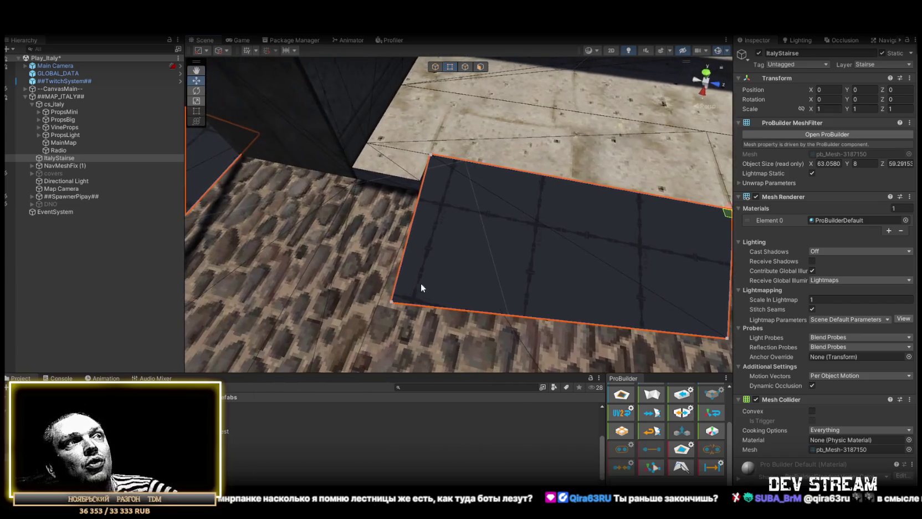
pyautogui.moveTo(417, 233)
pyautogui.mouseDown()
pyautogui.moveTo(412, 204)
pyautogui.moveTo(558, 209)
pyautogui.moveTo(521, 227)
pyautogui.moveTo(471, 212)
pyautogui.moveTo(434, 223)
pyautogui.mouseUp()
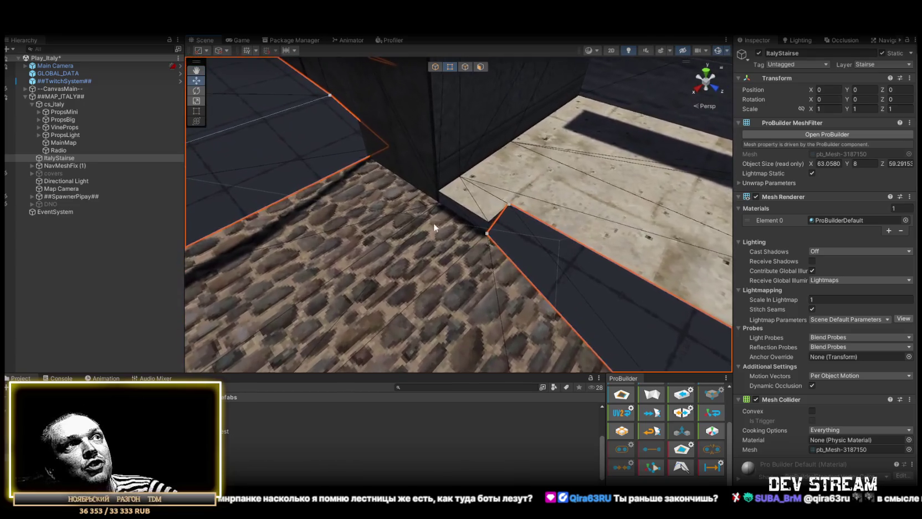
# Fit the corner vertex to the wall corner and select the vertical corner edge.
pyautogui.moveTo(500, 245); pyautogui.dragTo(549, 268)
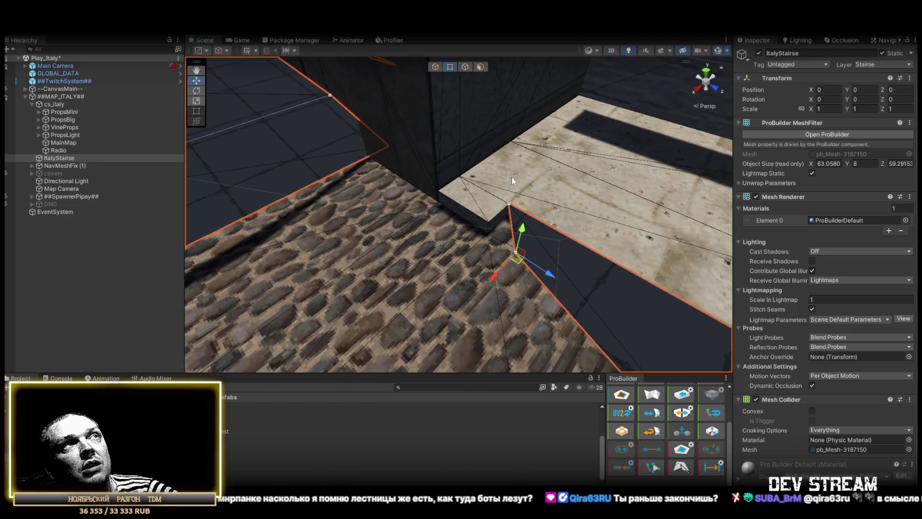
pyautogui.click(465, 67)
pyautogui.click(513, 232)
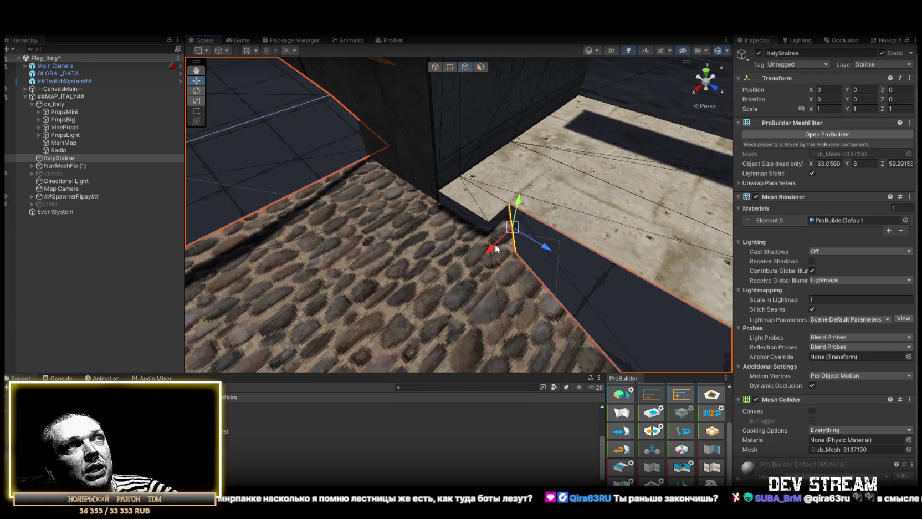
pyautogui.press('f')
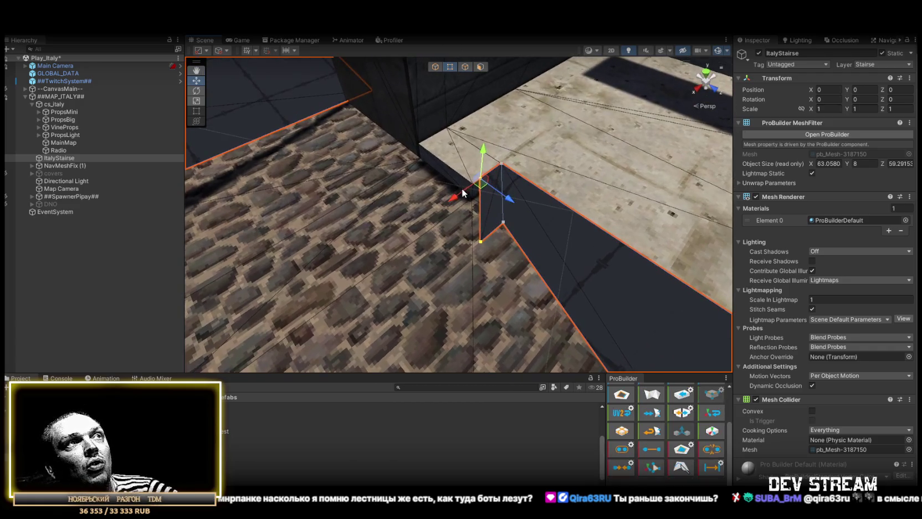
pyautogui.click(465, 66)
pyautogui.moveTo(479, 220)
pyautogui.mouseDown()
pyautogui.moveTo(539, 222)
pyautogui.moveTo(579, 202)
pyautogui.moveTo(563, 201)
pyautogui.mouseUp()
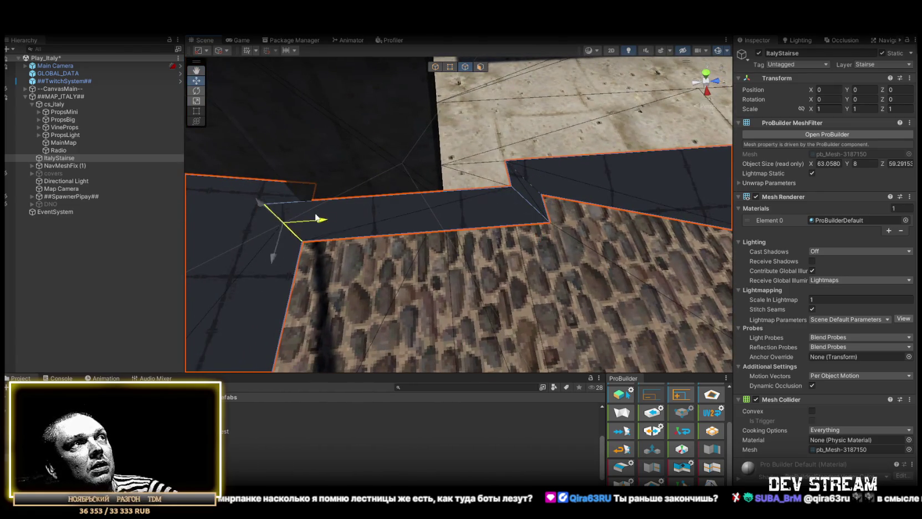
pyautogui.click(344, 217)
pyautogui.moveTo(421, 213)
pyautogui.mouseDown()
pyautogui.moveTo(411, 200)
pyautogui.moveTo(489, 153)
pyautogui.mouseUp()
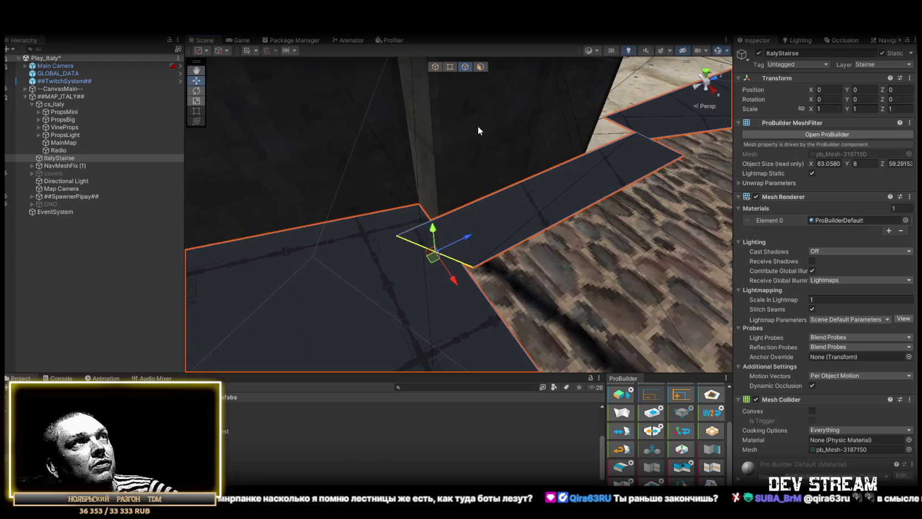
# Collapse the selected vertices and move the merged vertex along X toward the wall.
pyautogui.click(449, 66)
pyautogui.click(620, 470)
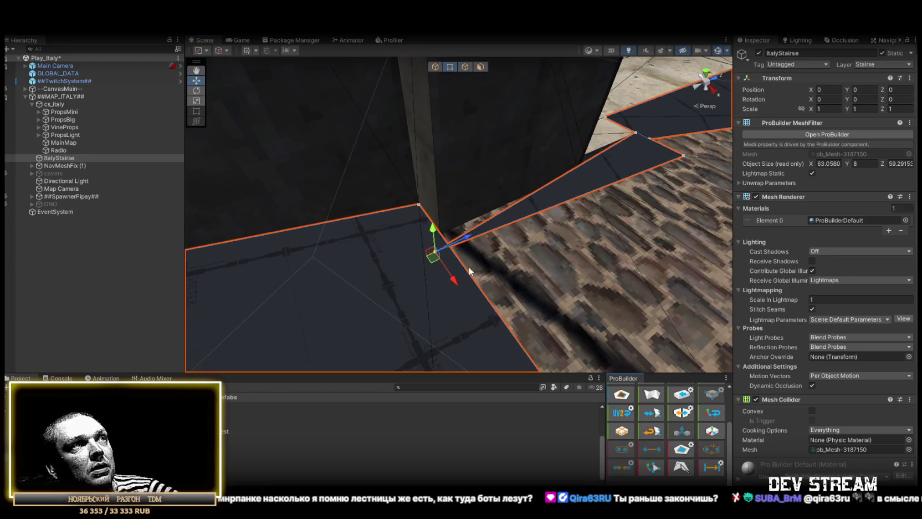
pyautogui.moveTo(435, 256)
pyautogui.mouseDown()
pyautogui.moveTo(441, 235)
pyautogui.moveTo(460, 221)
pyautogui.moveTo(592, 262)
pyautogui.moveTo(434, 236)
pyautogui.moveTo(409, 263)
pyautogui.moveTo(470, 271)
pyautogui.moveTo(580, 254)
pyautogui.moveTo(563, 247)
pyautogui.mouseUp()
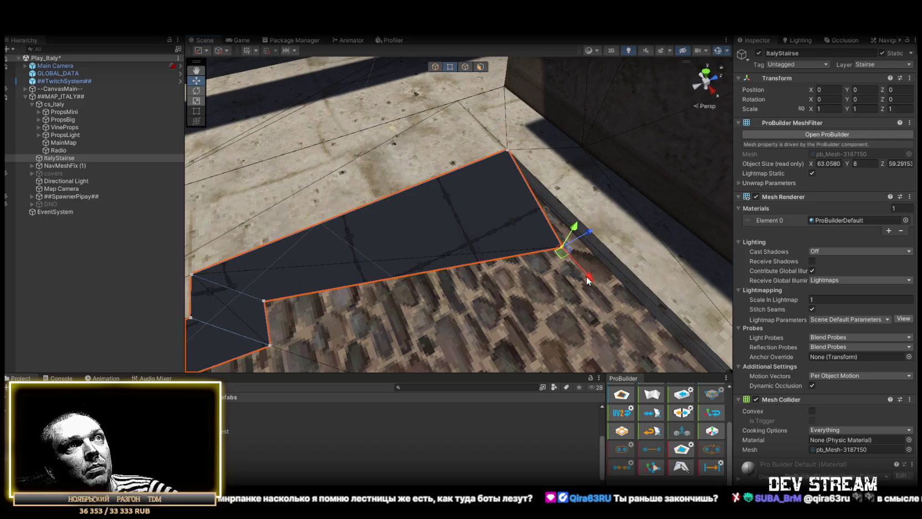
pyautogui.moveTo(587, 276); pyautogui.dragTo(355, 269)
pyautogui.moveTo(517, 185); pyautogui.dragTo(520, 189)
pyautogui.moveTo(425, 245)
pyautogui.mouseDown()
pyautogui.moveTo(387, 254)
pyautogui.moveTo(466, 97)
pyautogui.mouseUp()
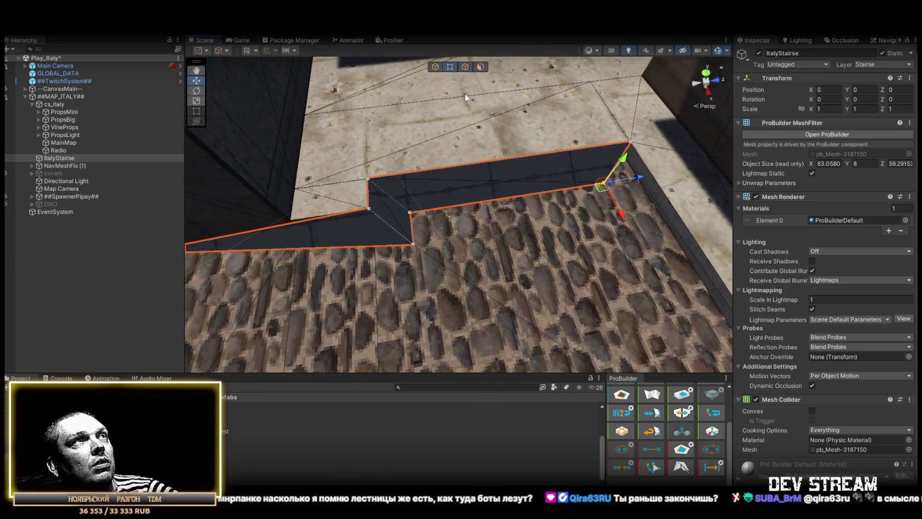
pyautogui.moveTo(488, 203)
pyautogui.mouseDown()
pyautogui.moveTo(615, 190)
pyautogui.moveTo(644, 206)
pyautogui.moveTo(666, 202)
pyautogui.mouseUp()
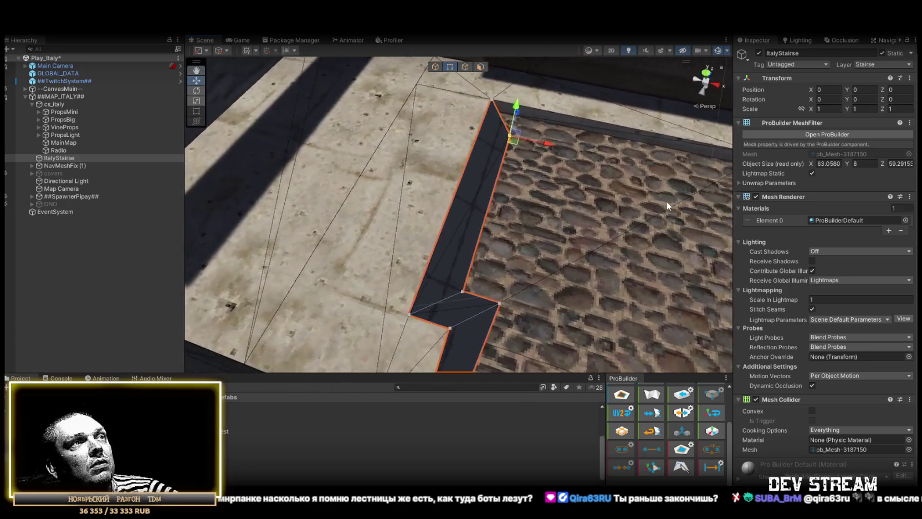
# Try merging the lower notch vertex with the right corner vertex, then undo it.
pyautogui.click(501, 304)
pyautogui.moveTo(465, 294)
pyautogui.mouseDown()
pyautogui.moveTo(499, 266)
pyautogui.moveTo(550, 294)
pyautogui.moveTo(513, 247)
pyautogui.moveTo(376, 219)
pyautogui.moveTo(430, 218)
pyautogui.mouseUp()
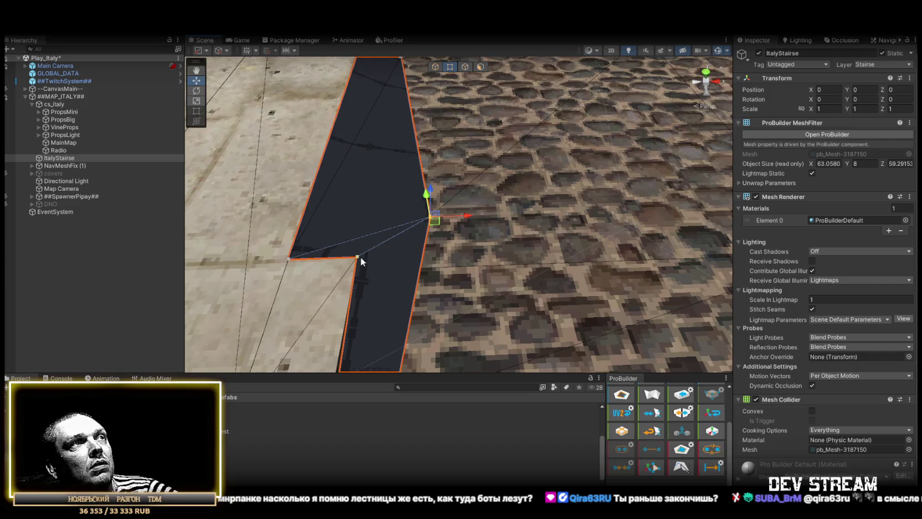
pyautogui.keyDown('shift'); pyautogui.click(429, 216); pyautogui.keyUp('shift')
pyautogui.click(618, 450)
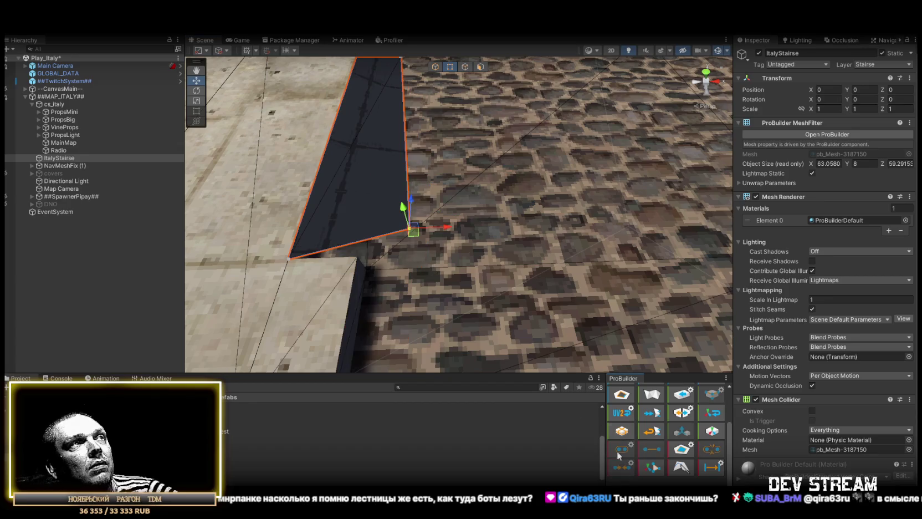
pyautogui.hotkey('ctrl', 'z')
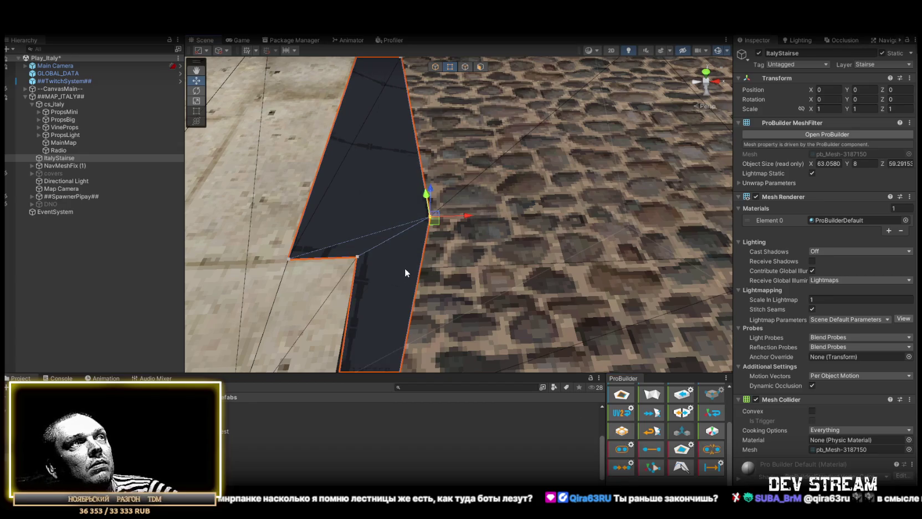
pyautogui.click(622, 468)
pyautogui.press('f')
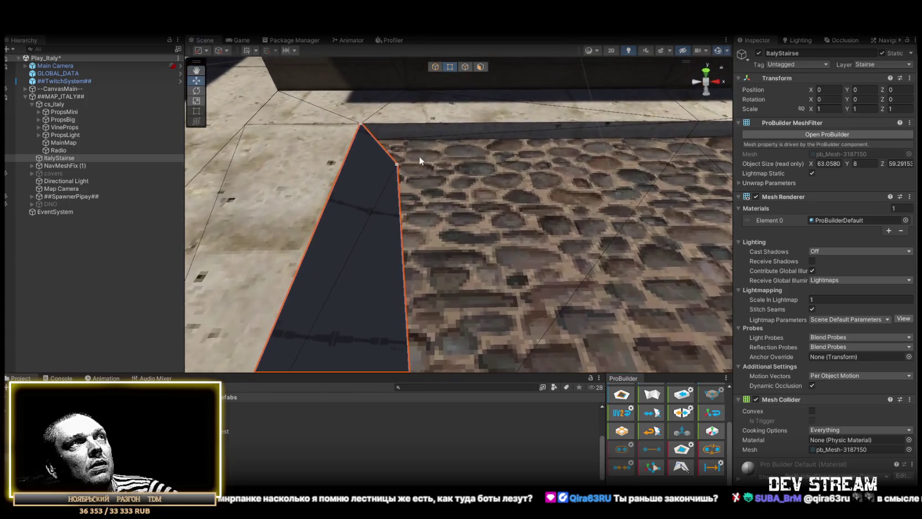
pyautogui.scroll(-5, 413, 167)
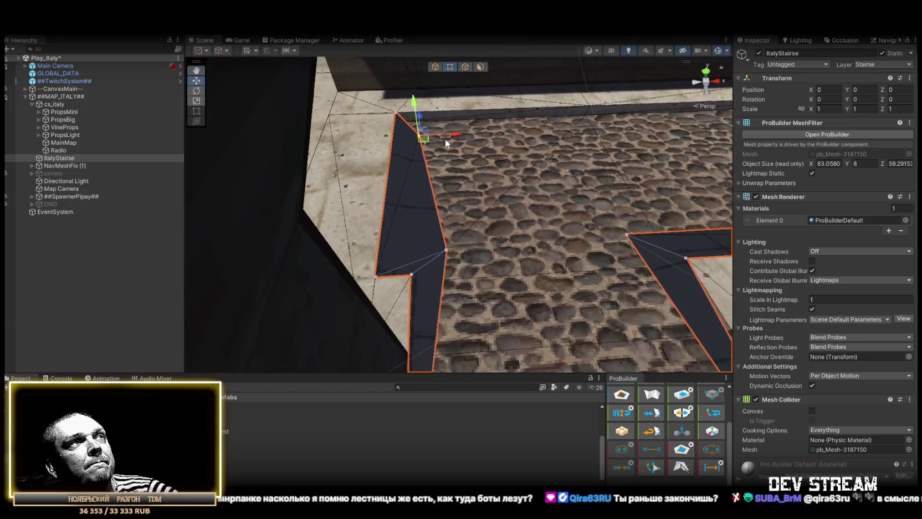
pyautogui.scroll(3, 437, 246)
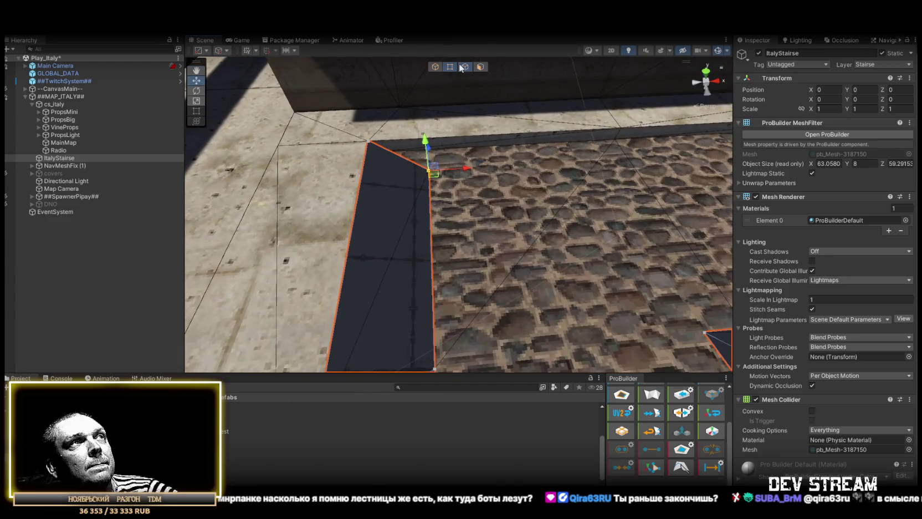
# Slide the wall edge right and stretch the walkway to a Z size of about 65.77.
pyautogui.click(464, 67)
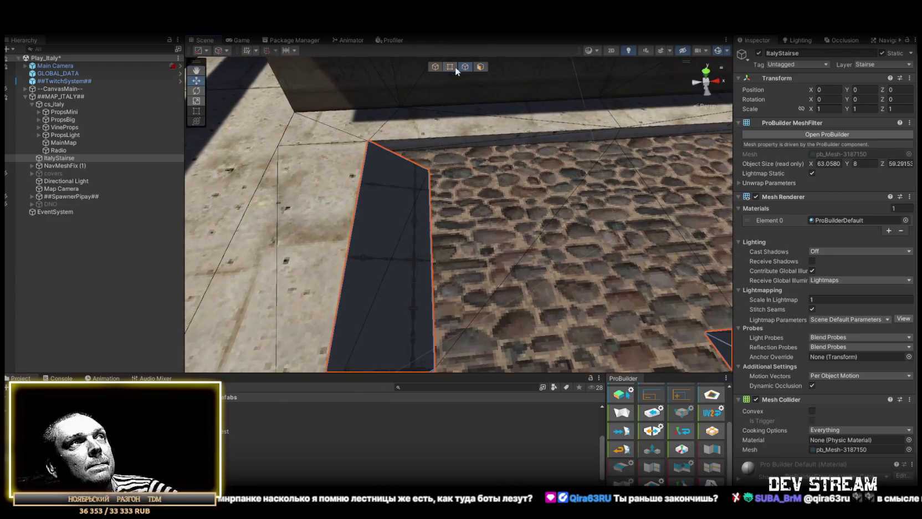
pyautogui.scroll(-3, 400, 158)
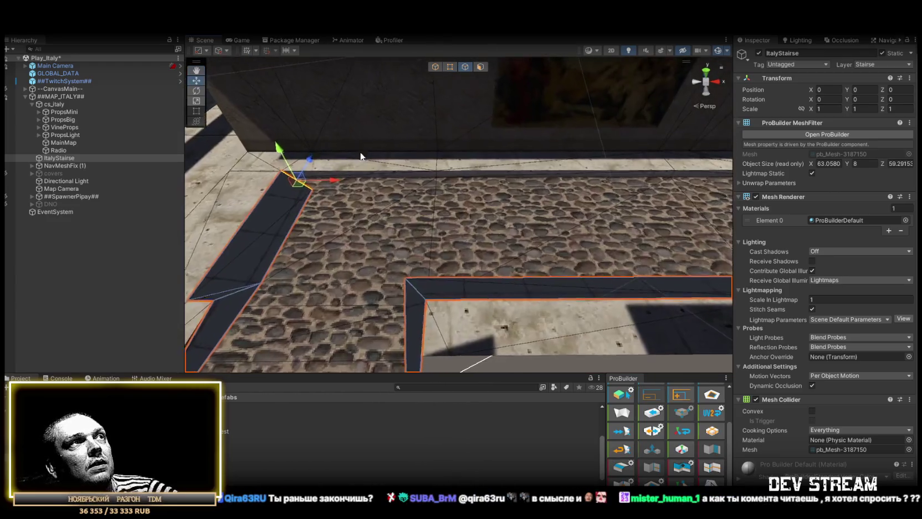
pyautogui.moveTo(360, 157)
pyautogui.mouseDown()
pyautogui.moveTo(520, 200)
pyautogui.moveTo(526, 229)
pyautogui.moveTo(454, 46)
pyautogui.mouseUp()
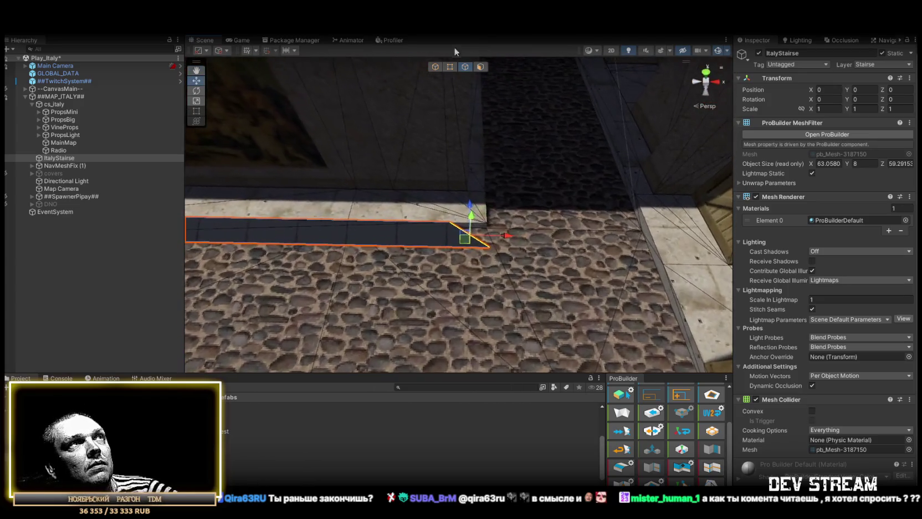
pyautogui.click(450, 66)
pyautogui.press('f')
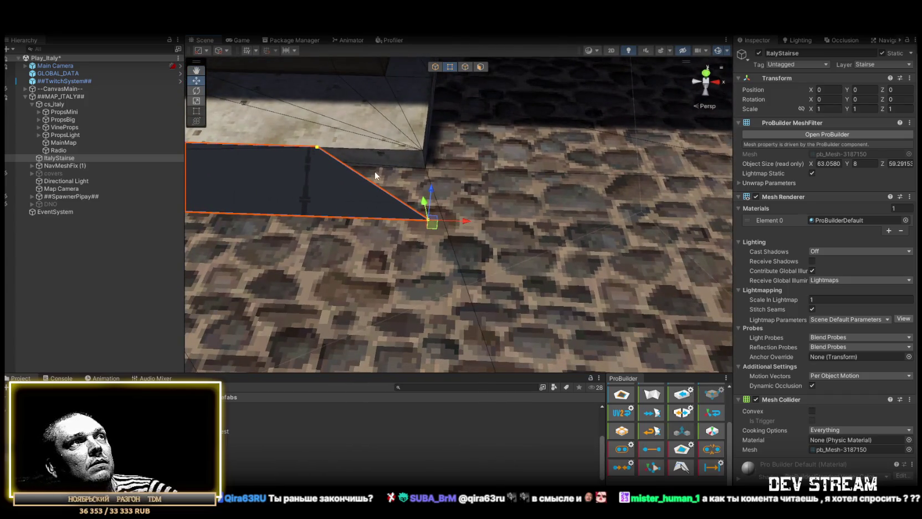
pyautogui.moveTo(350, 151); pyautogui.dragTo(417, 160)
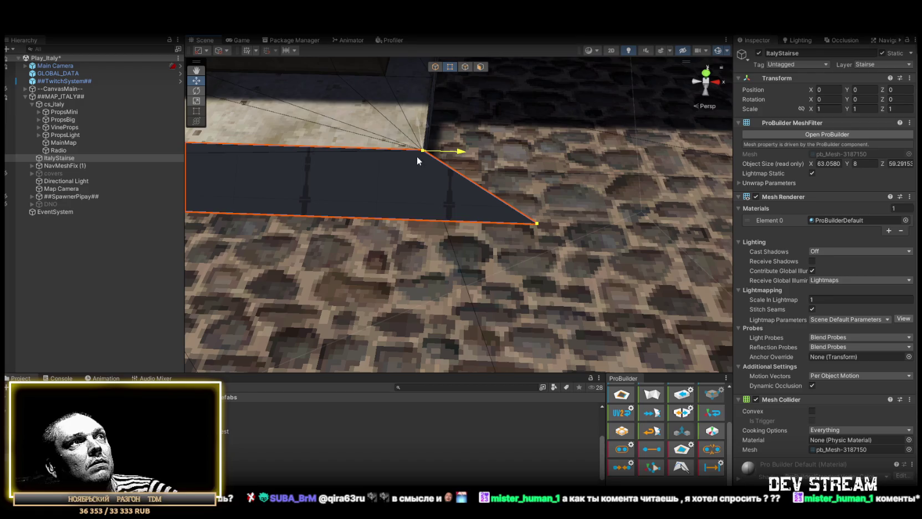
pyautogui.click(544, 219)
pyautogui.moveTo(531, 213)
pyautogui.mouseDown()
pyautogui.moveTo(524, 222)
pyautogui.moveTo(285, 208)
pyautogui.moveTo(286, 192)
pyautogui.mouseUp()
pyautogui.moveTo(362, 191)
pyautogui.mouseDown()
pyautogui.moveTo(423, 193)
pyautogui.moveTo(401, 197)
pyautogui.mouseUp()
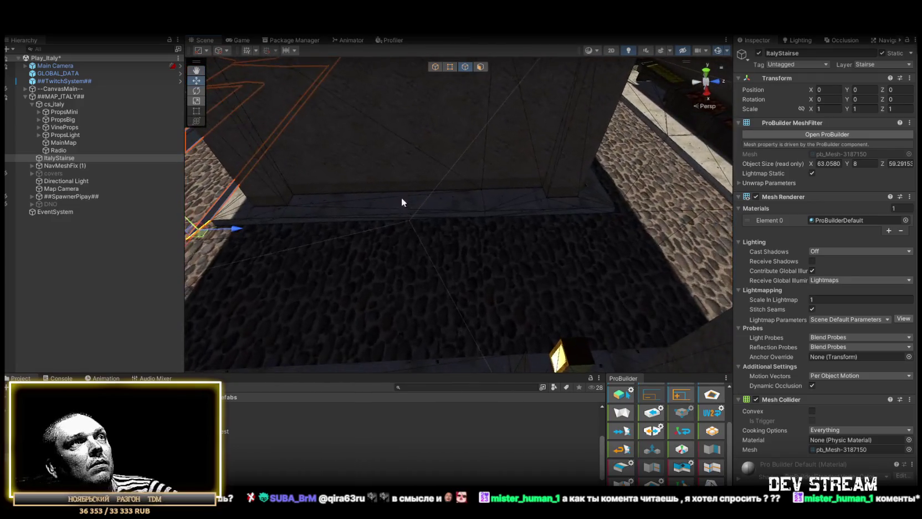
pyautogui.moveTo(242, 228)
pyautogui.mouseDown()
pyautogui.moveTo(582, 237)
pyautogui.moveTo(632, 224)
pyautogui.moveTo(612, 204)
pyautogui.mouseUp()
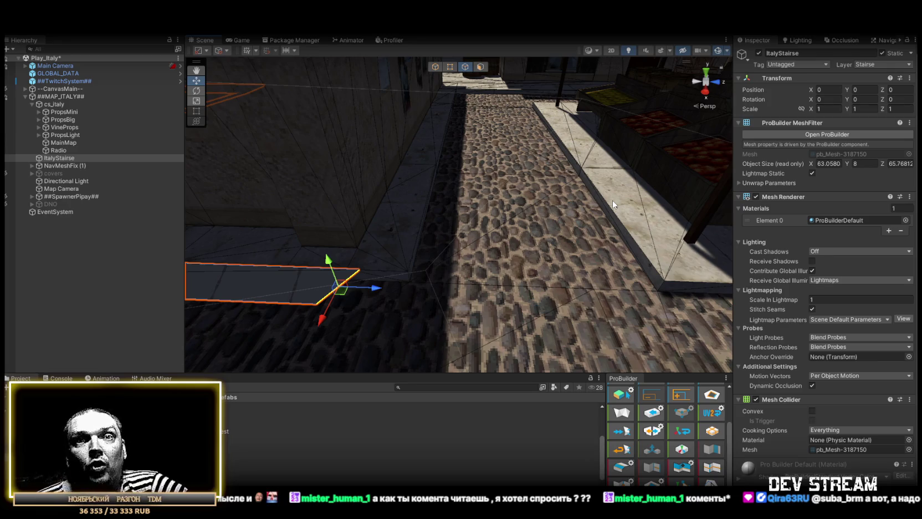
# Move the face's right and lower vertices out along the street to widen the strip.
pyautogui.moveTo(647, 205); pyautogui.dragTo(421, 207)
pyautogui.click(371, 239)
pyautogui.moveTo(372, 240); pyautogui.dragTo(429, 251)
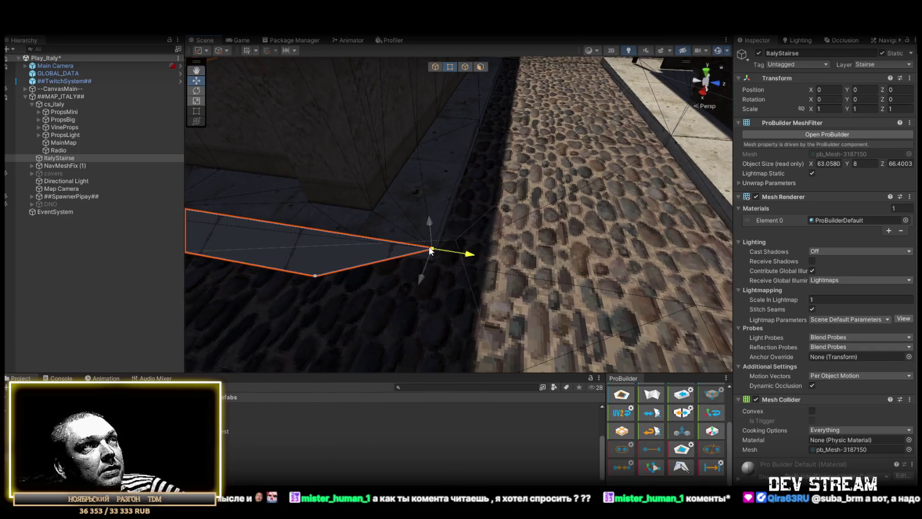
pyautogui.click(321, 280)
pyautogui.moveTo(321, 280); pyautogui.dragTo(464, 303)
pyautogui.moveTo(459, 198)
pyautogui.mouseDown()
pyautogui.moveTo(411, 154)
pyautogui.moveTo(377, 233)
pyautogui.mouseUp()
pyautogui.moveTo(606, 227)
pyautogui.mouseDown()
pyautogui.moveTo(530, 244)
pyautogui.moveTo(348, 236)
pyautogui.moveTo(624, 229)
pyautogui.moveTo(684, 209)
pyautogui.moveTo(466, 78)
pyautogui.moveTo(522, 191)
pyautogui.moveTo(479, 191)
pyautogui.moveTo(438, 176)
pyautogui.mouseUp()
# Lengthen the strip along Z and push its corner vertices toward the wall.
pyautogui.click(449, 66)
pyautogui.click(438, 176)
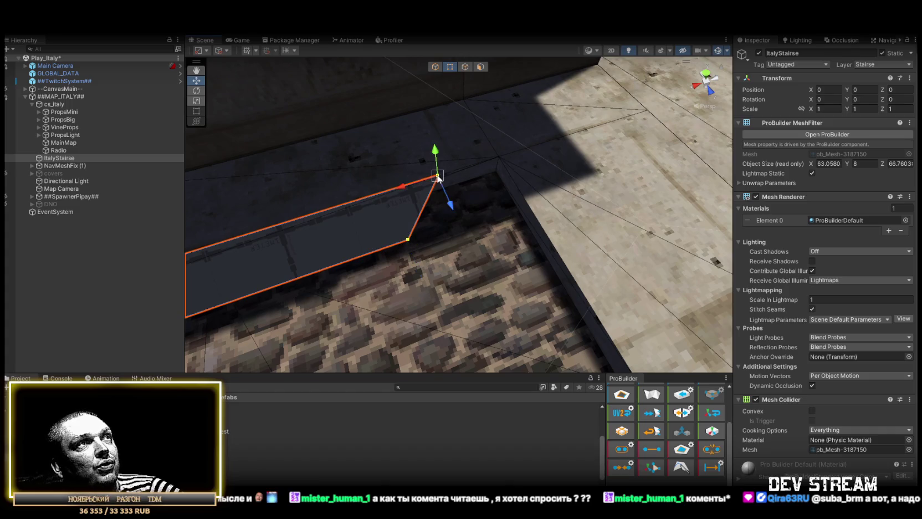
pyautogui.moveTo(438, 177)
pyautogui.mouseDown()
pyautogui.moveTo(599, 191)
pyautogui.moveTo(711, 184)
pyautogui.moveTo(438, 218)
pyautogui.mouseUp()
pyautogui.click(475, 67)
pyautogui.moveTo(493, 236)
pyautogui.mouseDown()
pyautogui.moveTo(418, 196)
pyautogui.moveTo(362, 220)
pyautogui.moveTo(494, 274)
pyautogui.moveTo(558, 232)
pyautogui.moveTo(558, 270)
pyautogui.moveTo(479, 266)
pyautogui.mouseUp()
pyautogui.moveTo(391, 259)
pyautogui.mouseDown()
pyautogui.moveTo(684, 253)
pyautogui.moveTo(622, 188)
pyautogui.moveTo(435, 76)
pyautogui.moveTo(493, 180)
pyautogui.moveTo(393, 185)
pyautogui.mouseUp()
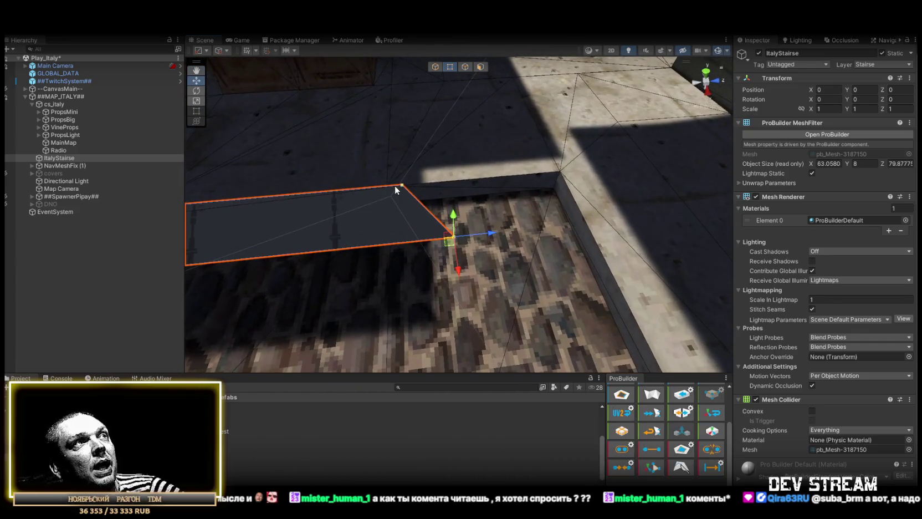
pyautogui.moveTo(465, 193)
pyautogui.mouseDown()
pyautogui.moveTo(446, 178)
pyautogui.moveTo(583, 191)
pyautogui.mouseUp()
pyautogui.click(456, 238)
pyautogui.moveTo(496, 237)
pyautogui.mouseDown()
pyautogui.moveTo(554, 229)
pyautogui.moveTo(397, 201)
pyautogui.moveTo(629, 238)
pyautogui.moveTo(498, 89)
pyautogui.mouseUp()
# Extrude the strip further right along the curb and widen its top-right vertex.
pyautogui.click(466, 67)
pyautogui.moveTo(416, 259)
pyautogui.mouseDown()
pyautogui.moveTo(582, 257)
pyautogui.moveTo(581, 273)
pyautogui.moveTo(342, 245)
pyautogui.mouseUp()
pyautogui.moveTo(261, 236)
pyautogui.mouseDown()
pyautogui.moveTo(303, 242)
pyautogui.moveTo(561, 234)
pyautogui.moveTo(568, 242)
pyautogui.mouseUp()
pyautogui.scroll(5, 569, 242)
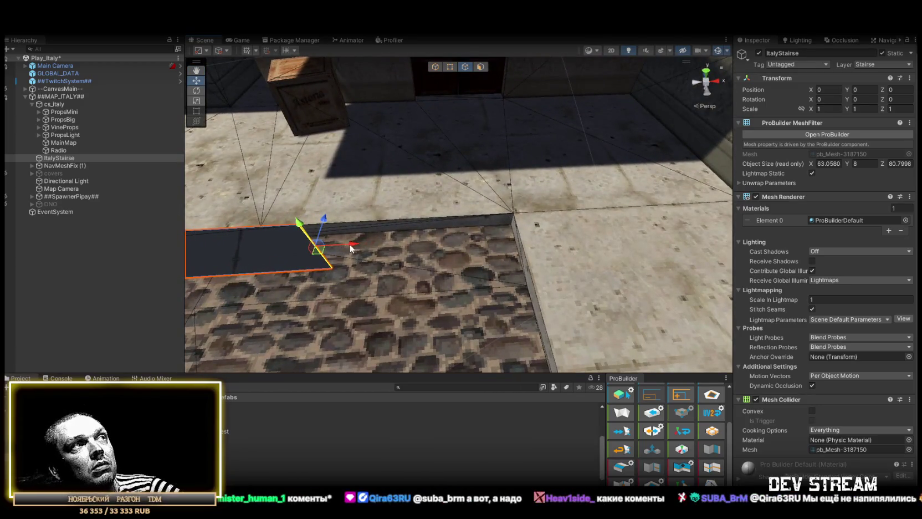
pyautogui.moveTo(350, 248)
pyautogui.mouseDown()
pyautogui.moveTo(497, 243)
pyautogui.moveTo(515, 217)
pyautogui.moveTo(554, 213)
pyautogui.mouseUp()
pyautogui.click(453, 69)
pyautogui.click(436, 216)
# Review the strip, glance at the LMArena model list in the browser, and return to Unity.
pyautogui.click(465, 66)
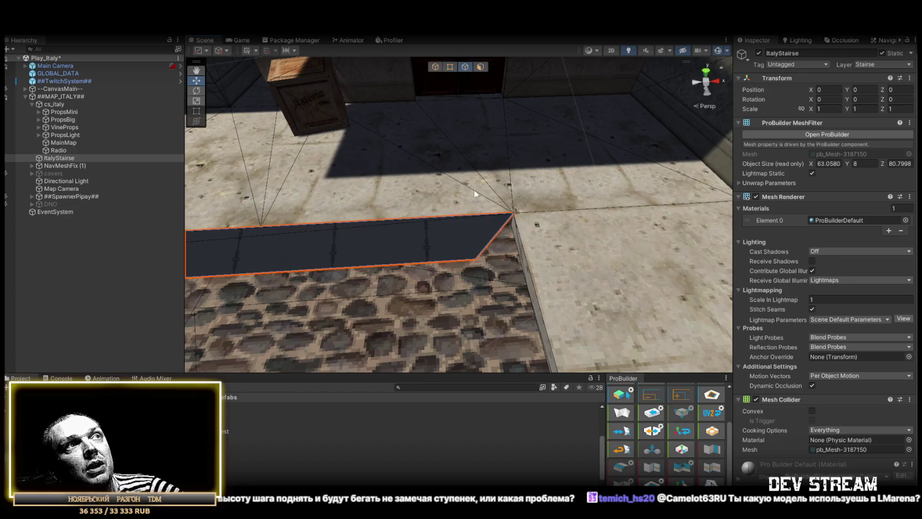
pyautogui.moveTo(496, 241)
pyautogui.mouseDown()
pyautogui.moveTo(682, 271)
pyautogui.moveTo(337, 265)
pyautogui.mouseUp()
pyautogui.moveTo(545, 252)
pyautogui.mouseDown()
pyautogui.moveTo(636, 167)
pyautogui.moveTo(586, 227)
pyautogui.moveTo(385, 236)
pyautogui.moveTo(374, 190)
pyautogui.mouseUp()
pyautogui.moveTo(544, 284); pyautogui.dragTo(593, 314)
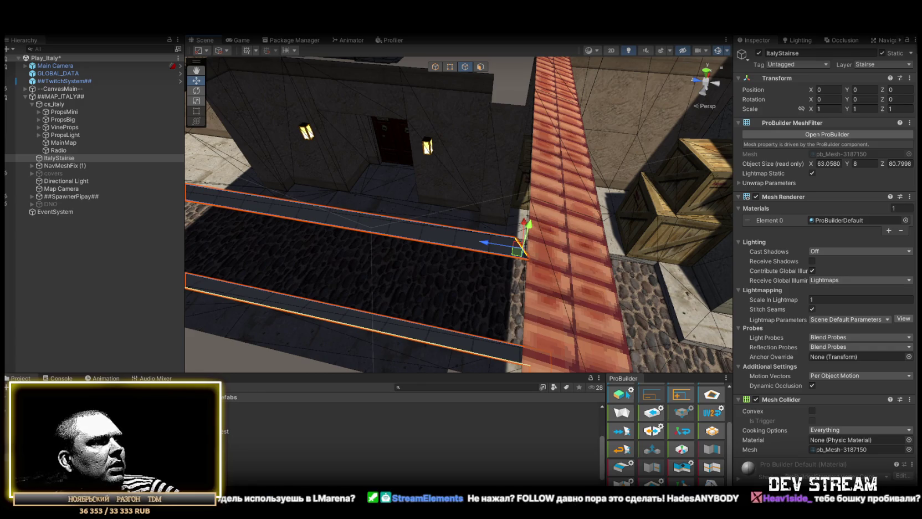
pyautogui.hotkey('alt', 'Tab')
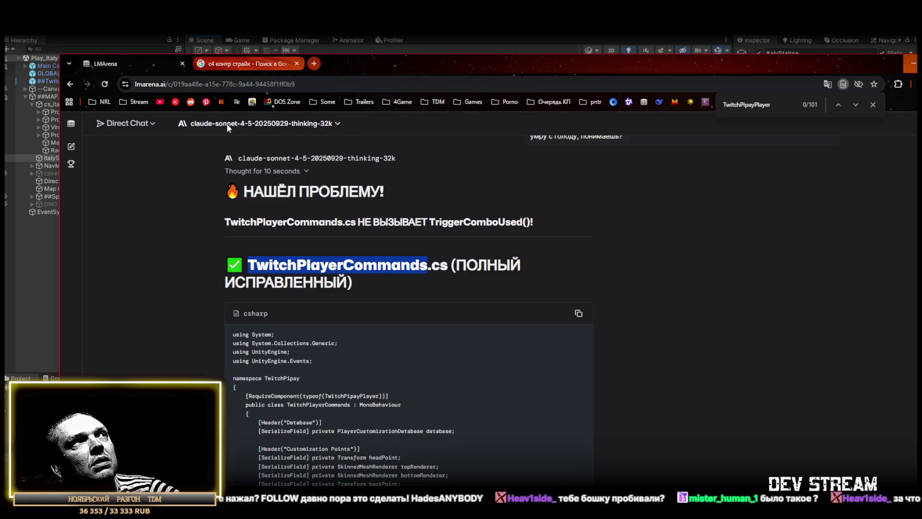
pyautogui.click(337, 123)
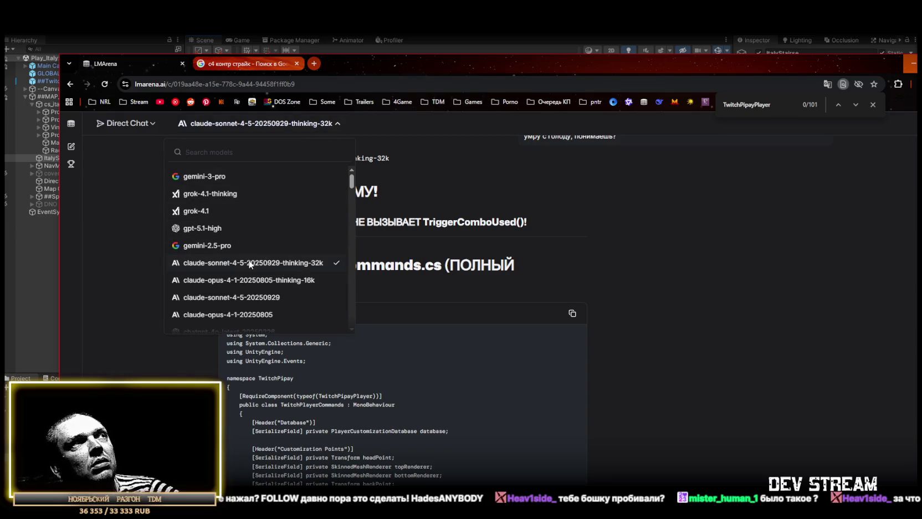
pyautogui.click(410, 47)
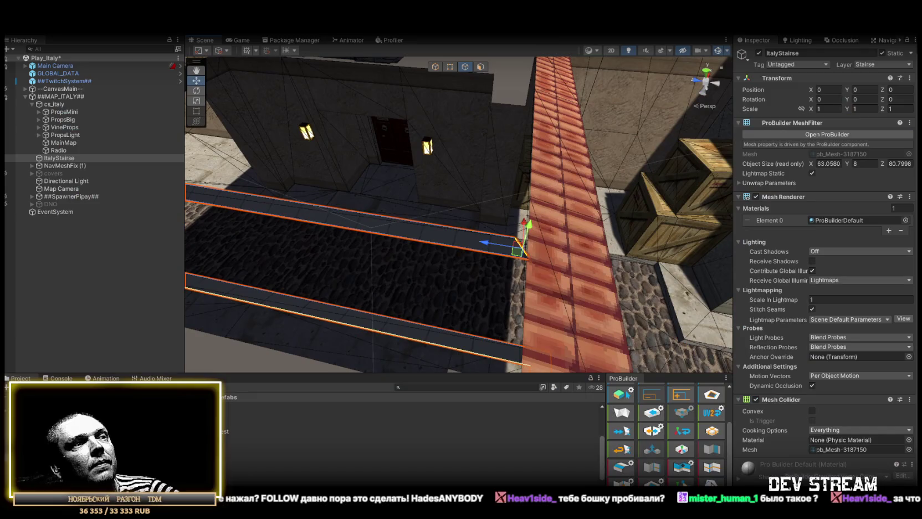
# Stretch the strip's end face rightward over the cobblestones between the crates by moving its top and lower vertices.
pyautogui.moveTo(444, 301); pyautogui.dragTo(353, 161)
pyautogui.moveTo(247, 225); pyautogui.dragTo(371, 222)
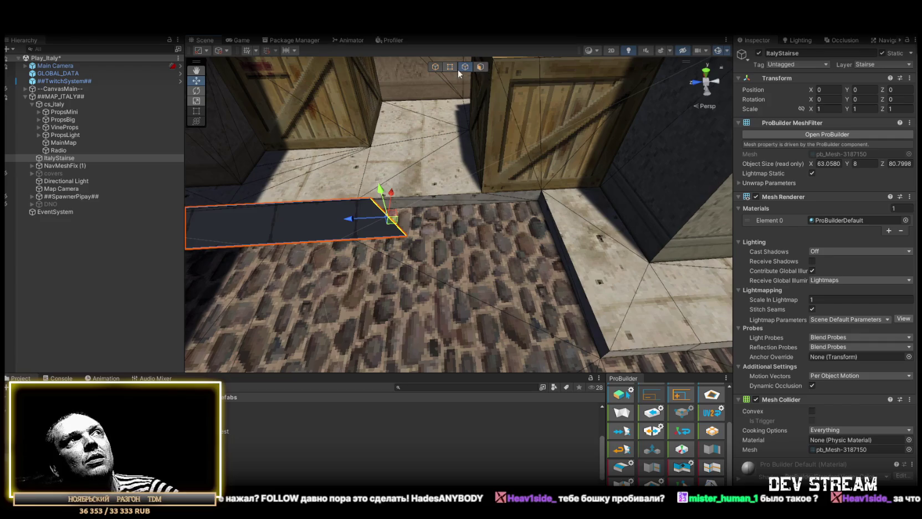
pyautogui.click(449, 67)
pyautogui.click(370, 199)
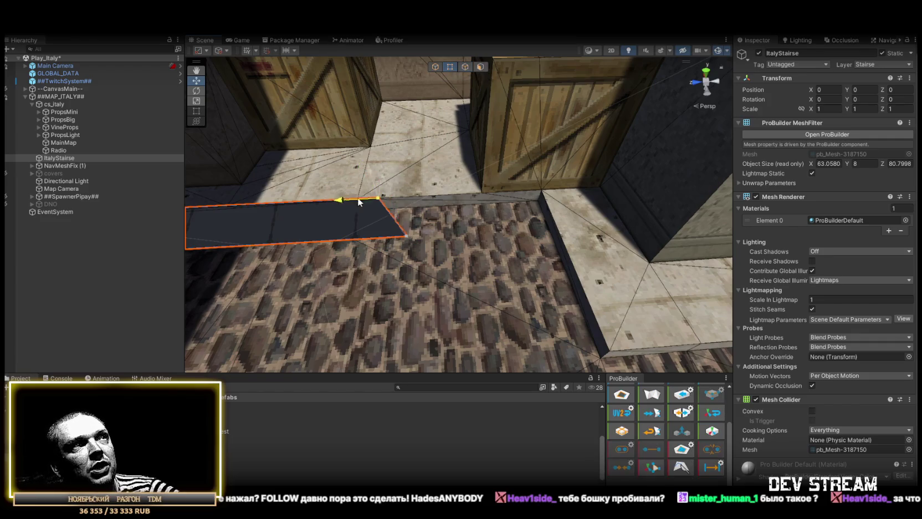
pyautogui.moveTo(370, 198); pyautogui.dragTo(540, 191)
pyautogui.click(405, 235)
pyautogui.moveTo(405, 235)
pyautogui.mouseDown()
pyautogui.moveTo(476, 233)
pyautogui.moveTo(535, 246)
pyautogui.mouseUp()
# Extrude the strip's end edge into a new face and fit its corner vertex to the wall corner.
pyautogui.click(465, 67)
pyautogui.click(358, 205)
pyautogui.moveTo(344, 186); pyautogui.dragTo(431, 253)
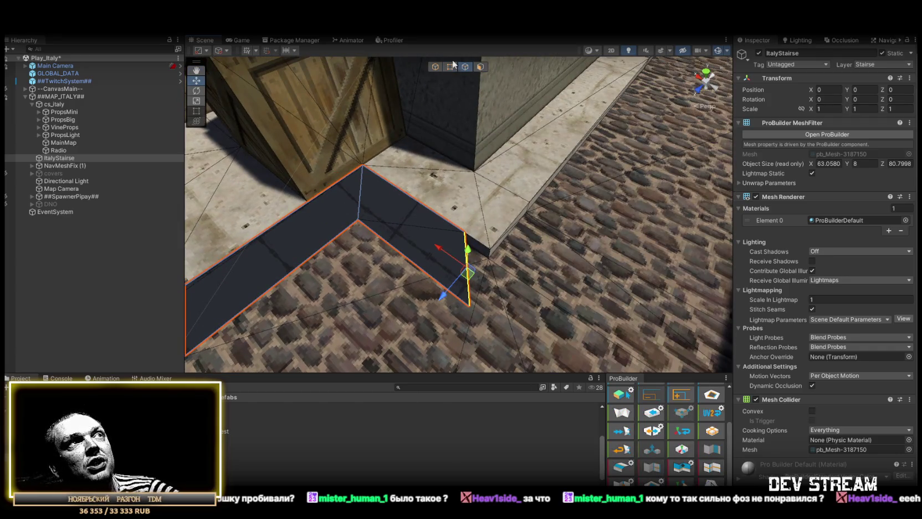
pyautogui.click(454, 66)
pyautogui.click(468, 234)
pyautogui.moveTo(460, 224); pyautogui.dragTo(517, 272)
pyautogui.moveTo(480, 351); pyautogui.dragTo(485, 64)
# From a top-down view of the walkway, pull the strip's corner vertex left against the wall.
pyautogui.click(465, 67)
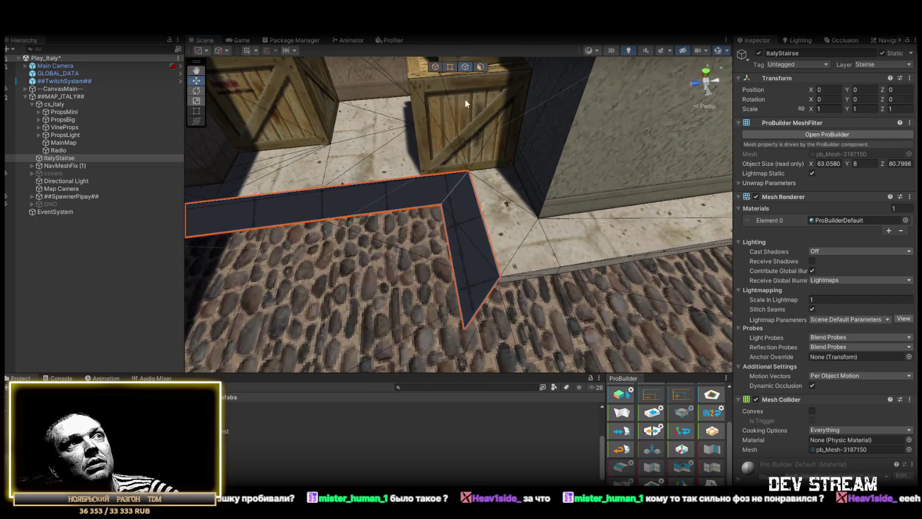
pyautogui.click(485, 304)
pyautogui.moveTo(486, 303)
pyautogui.mouseDown()
pyautogui.moveTo(509, 292)
pyautogui.moveTo(340, 219)
pyautogui.mouseUp()
pyautogui.click(501, 221)
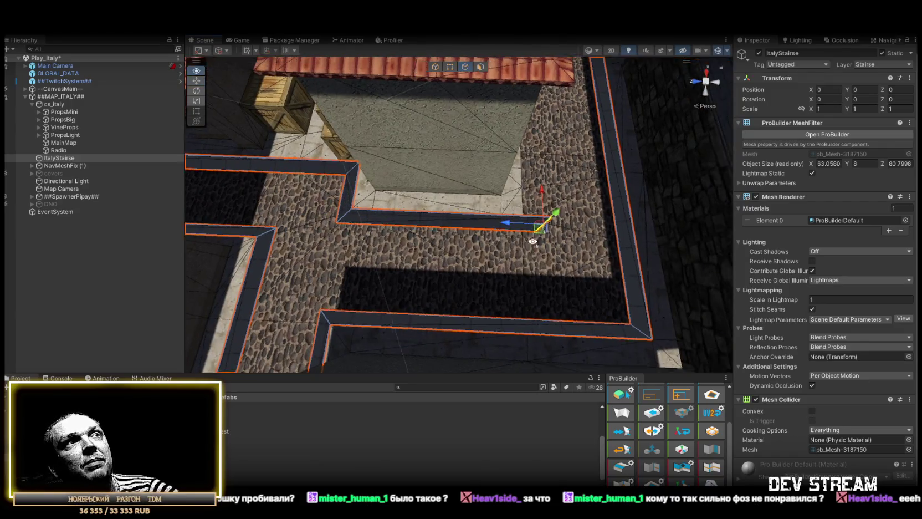
pyautogui.press('f')
pyautogui.scroll(-5, 534, 204)
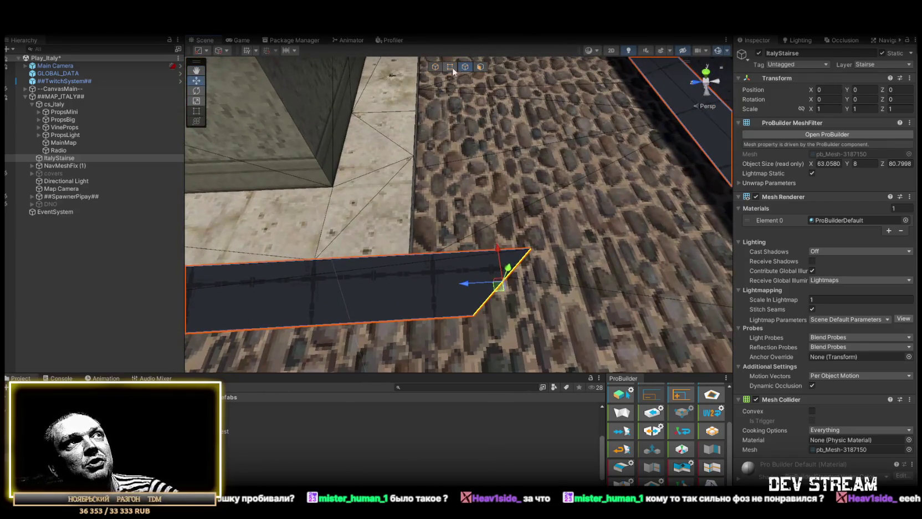
pyautogui.click(528, 253)
pyautogui.moveTo(530, 253); pyautogui.dragTo(370, 256)
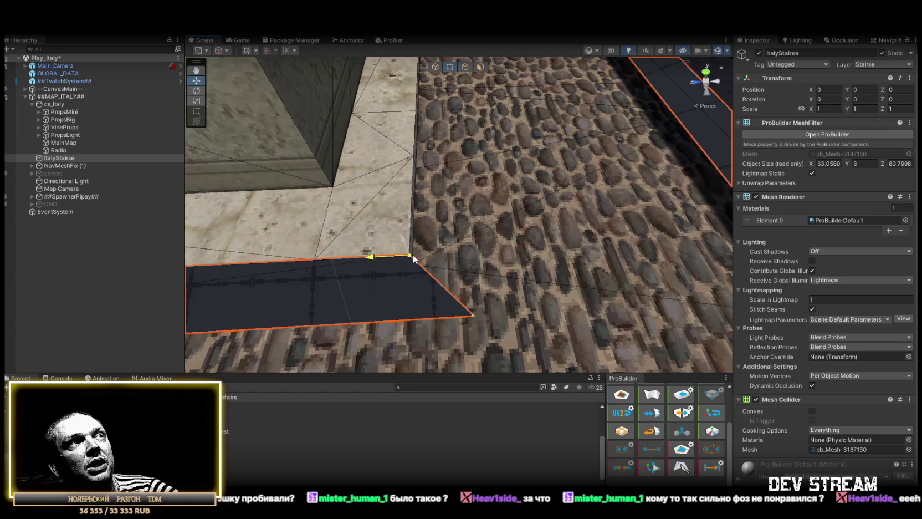
# Reselect the strip's corner vertex and bottom edge, then pick its outer end edge in Edge mode.
pyautogui.scroll(-4, 471, 319)
pyautogui.click(470, 320)
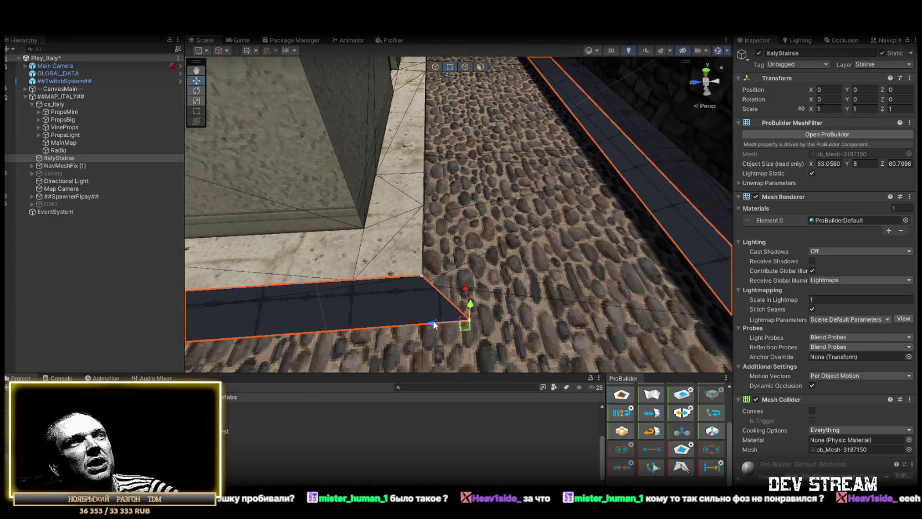
pyautogui.click(432, 322)
pyautogui.click(461, 314)
pyautogui.click(436, 325)
pyautogui.click(436, 325)
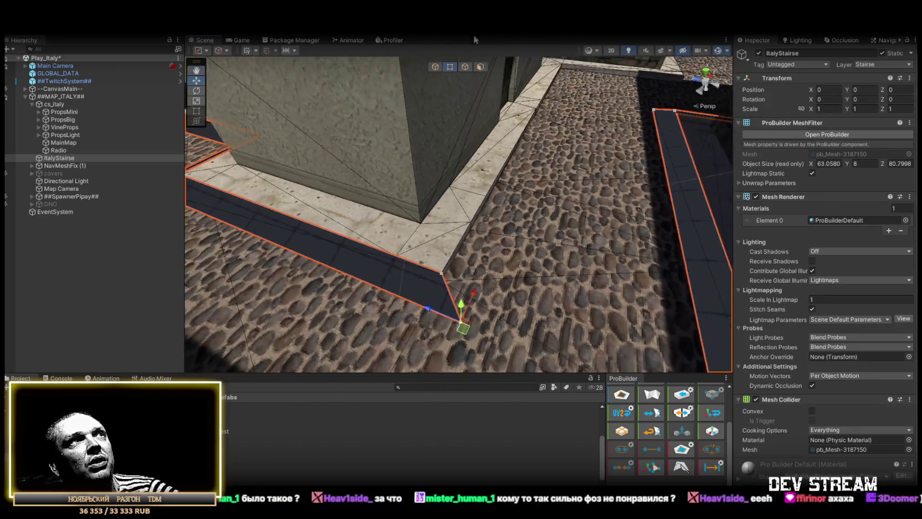
pyautogui.click(464, 67)
pyautogui.click(451, 297)
pyautogui.moveTo(451, 296)
pyautogui.mouseDown()
pyautogui.moveTo(551, 185)
pyautogui.moveTo(391, 283)
pyautogui.moveTo(393, 271)
pyautogui.moveTo(477, 227)
pyautogui.moveTo(724, 215)
pyautogui.mouseUp()
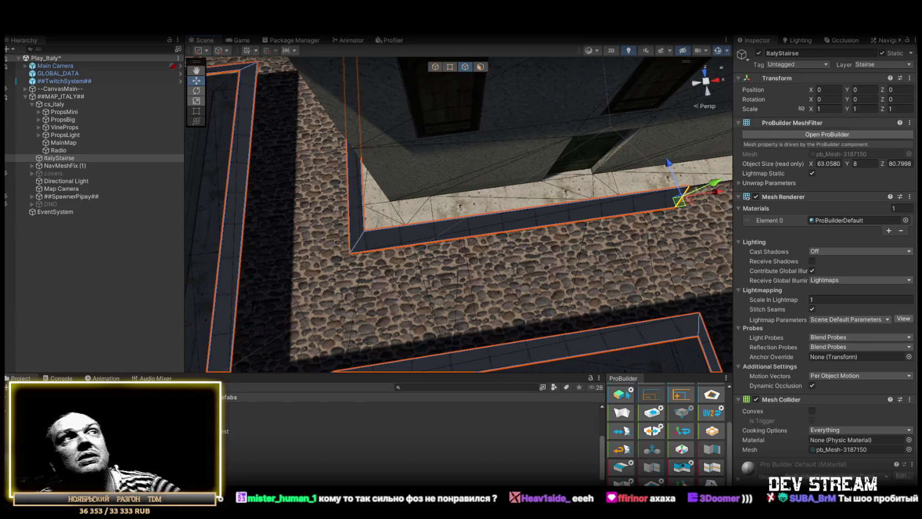
# Extrude the strip's short end edge into a long arm along the base of the stone wall.
pyautogui.press('h')
pyautogui.press('f')
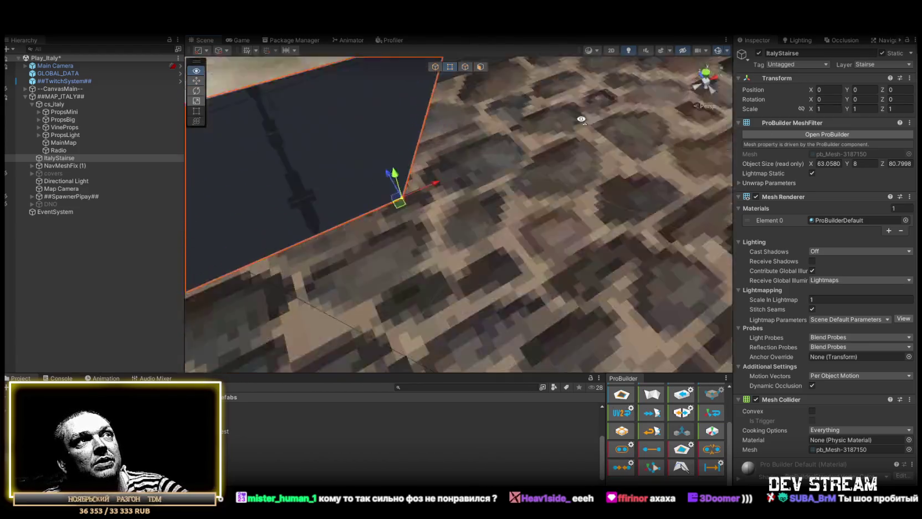
pyautogui.moveTo(487, 118)
pyautogui.mouseDown()
pyautogui.moveTo(405, 110)
pyautogui.moveTo(488, 97)
pyautogui.moveTo(379, 280)
pyautogui.moveTo(470, 242)
pyautogui.mouseUp()
pyautogui.moveTo(469, 196)
pyautogui.mouseDown()
pyautogui.moveTo(602, 185)
pyautogui.moveTo(459, 72)
pyautogui.mouseUp()
pyautogui.click(465, 67)
pyautogui.click(419, 247)
pyautogui.moveTo(419, 248)
pyautogui.mouseDown()
pyautogui.moveTo(511, 236)
pyautogui.moveTo(320, 281)
pyautogui.moveTo(515, 255)
pyautogui.mouseUp()
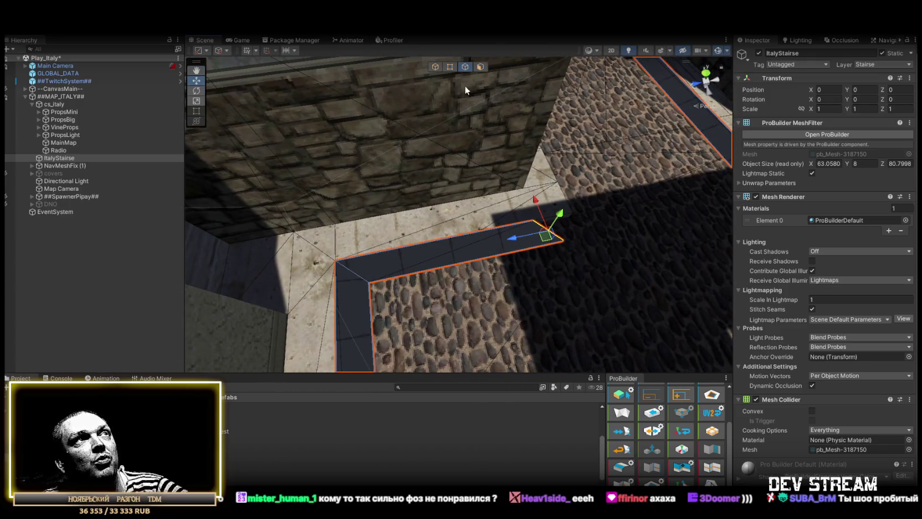
# Inspect the extruded arm over the stairs and walls, and display the Humanoid navmesh overlay.
pyautogui.click(450, 66)
pyautogui.moveTo(421, 166)
pyautogui.mouseDown()
pyautogui.moveTo(377, 238)
pyautogui.moveTo(460, 242)
pyautogui.moveTo(423, 98)
pyautogui.mouseUp()
pyautogui.click(465, 66)
pyautogui.moveTo(454, 318)
pyautogui.mouseDown()
pyautogui.moveTo(339, 309)
pyautogui.moveTo(366, 319)
pyautogui.moveTo(336, 234)
pyautogui.mouseUp()
pyautogui.moveTo(654, 259)
pyautogui.mouseDown()
pyautogui.moveTo(590, 275)
pyautogui.moveTo(536, 264)
pyautogui.mouseUp()
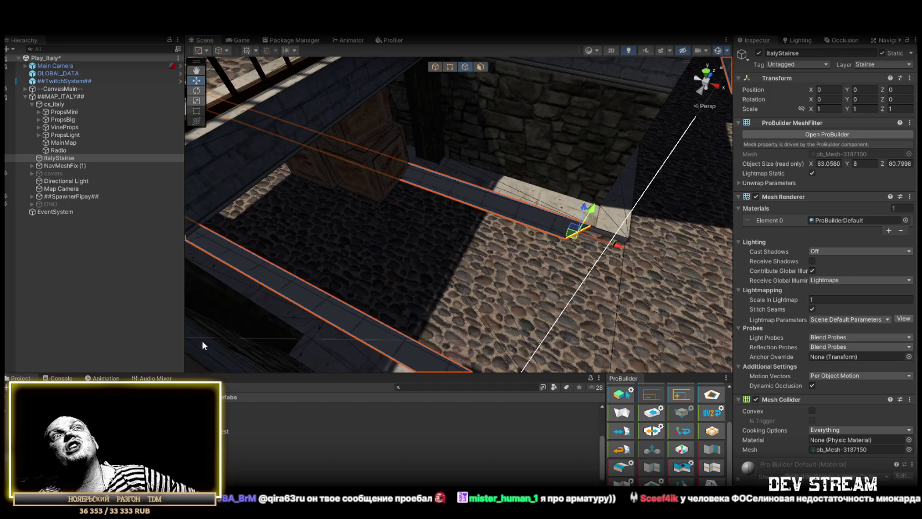
pyautogui.click(887, 40)
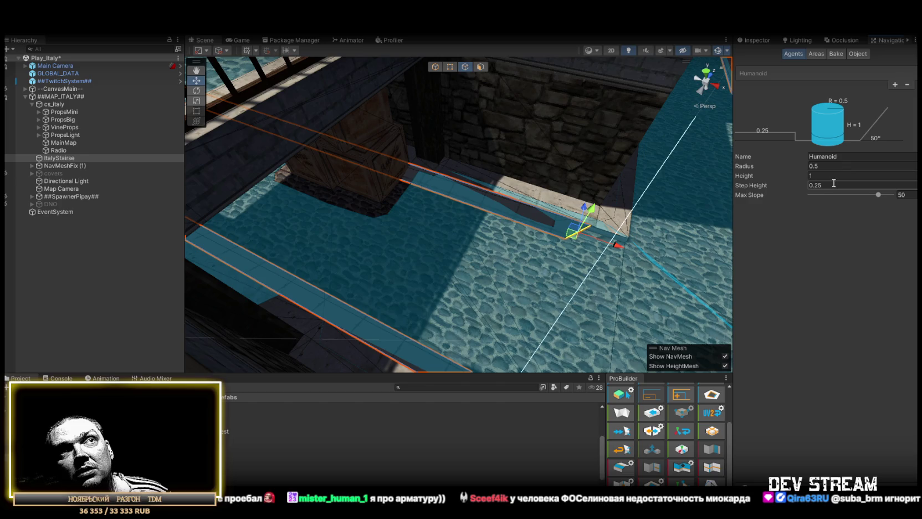
pyautogui.click(759, 41)
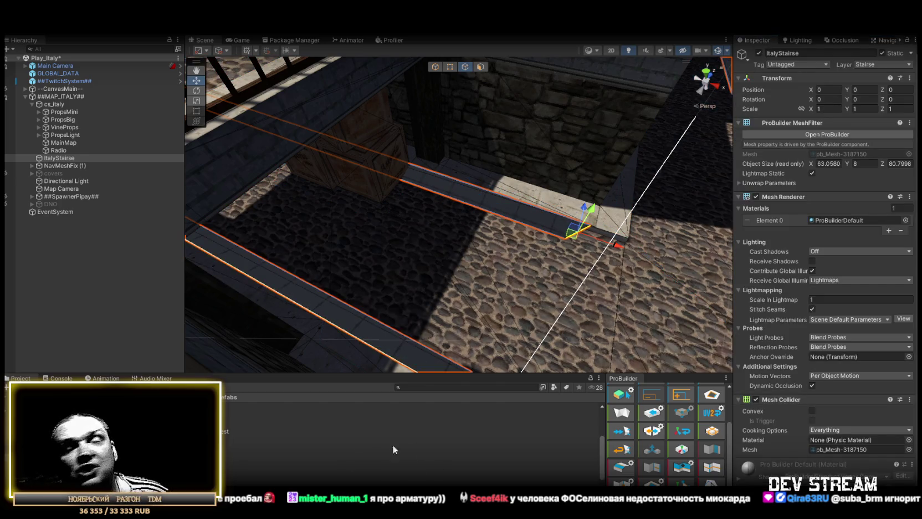
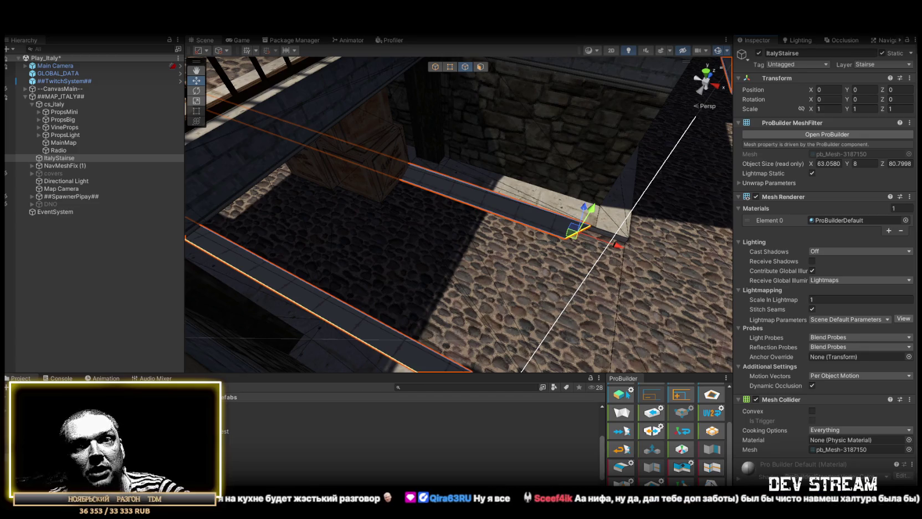
# Slide the walkway's corner vertex along X until it sits on the stone wall corner.
pyautogui.moveTo(443, 265); pyautogui.dragTo(596, 231)
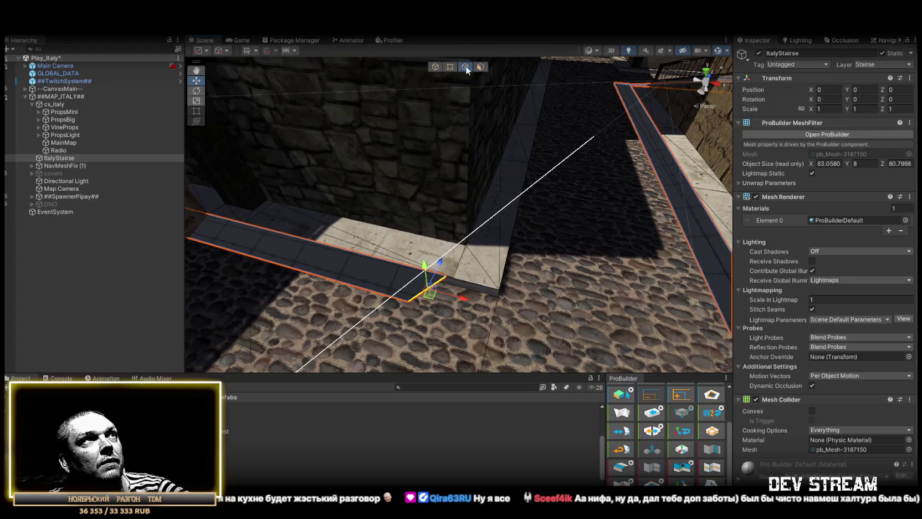
pyautogui.click(451, 66)
pyautogui.click(446, 276)
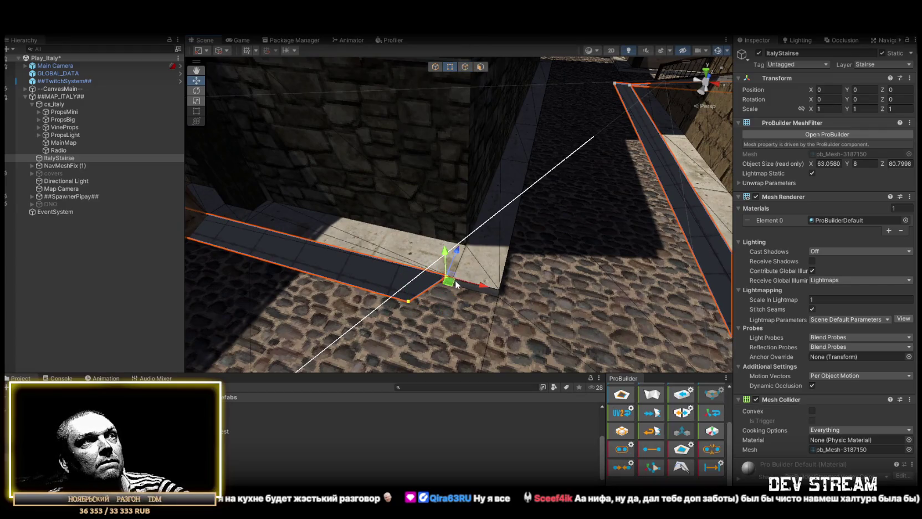
pyautogui.moveTo(534, 299)
pyautogui.mouseDown()
pyautogui.moveTo(591, 249)
pyautogui.moveTo(500, 249)
pyautogui.moveTo(358, 282)
pyautogui.moveTo(339, 315)
pyautogui.moveTo(515, 309)
pyautogui.moveTo(473, 319)
pyautogui.moveTo(449, 314)
pyautogui.moveTo(548, 304)
pyautogui.moveTo(501, 312)
pyautogui.mouseUp()
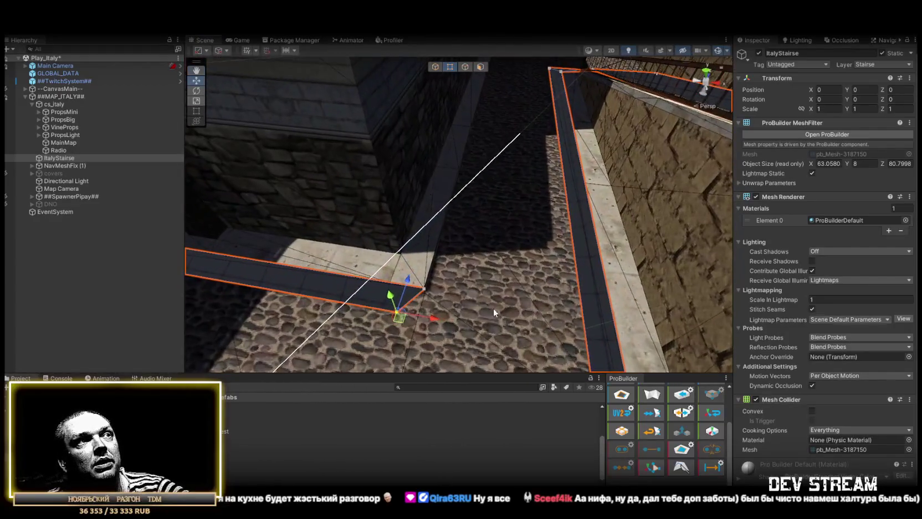
pyautogui.moveTo(433, 321); pyautogui.dragTo(485, 325)
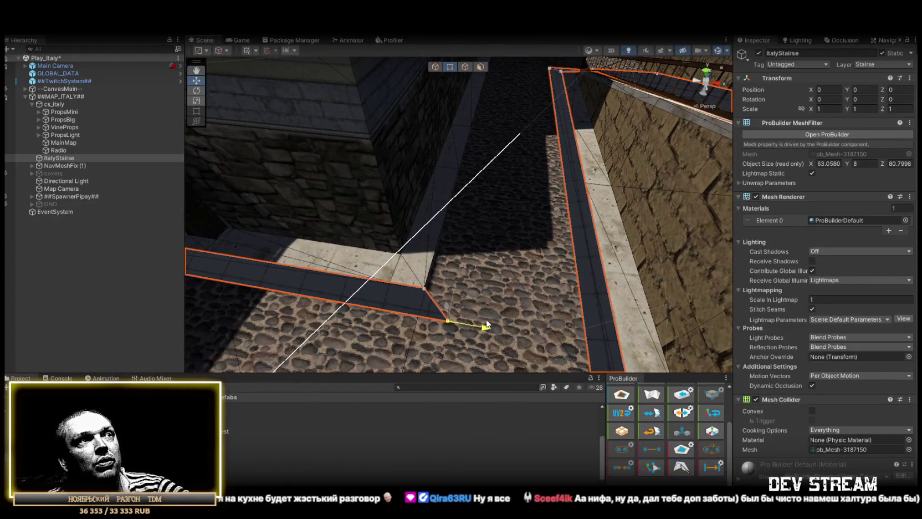
pyautogui.click(465, 68)
pyautogui.moveTo(432, 309)
pyautogui.mouseDown()
pyautogui.moveTo(384, 215)
pyautogui.moveTo(502, 205)
pyautogui.moveTo(576, 259)
pyautogui.moveTo(599, 245)
pyautogui.moveTo(640, 274)
pyautogui.moveTo(244, 253)
pyautogui.moveTo(411, 253)
pyautogui.moveTo(96, 250)
pyautogui.moveTo(465, 266)
pyautogui.moveTo(554, 282)
pyautogui.mouseUp()
pyautogui.scroll(-5, 576, 259)
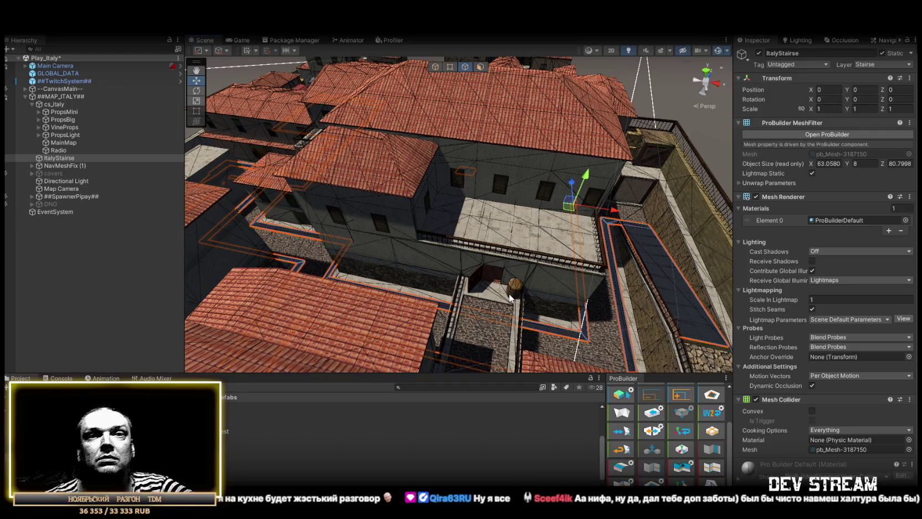
# Drag the slab's two end vertices along X to lengthen it toward the courtyard walls.
pyautogui.moveTo(532, 256)
pyautogui.mouseDown()
pyautogui.moveTo(527, 272)
pyautogui.moveTo(470, 273)
pyautogui.moveTo(463, 263)
pyautogui.moveTo(500, 245)
pyautogui.moveTo(292, 269)
pyautogui.moveTo(303, 239)
pyautogui.mouseUp()
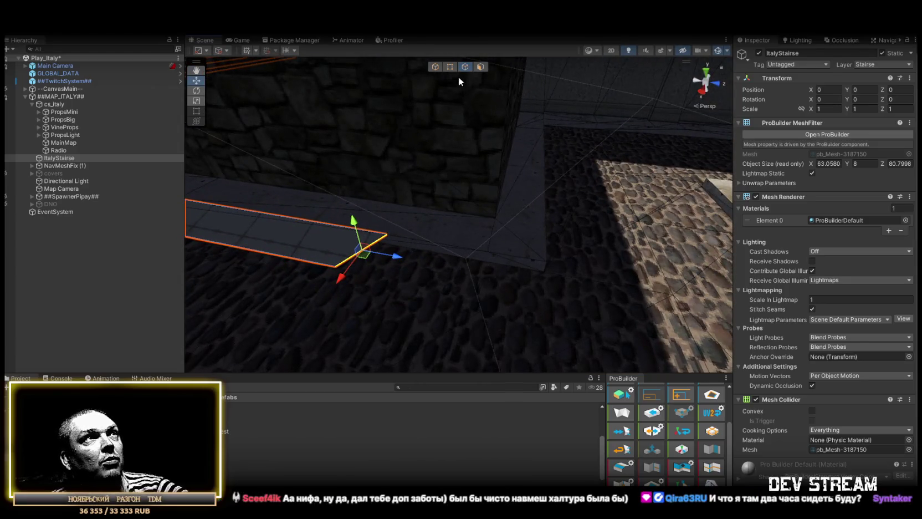
pyautogui.click(450, 67)
pyautogui.keyDown('shift'); pyautogui.click(387, 235); pyautogui.keyUp('shift')
pyautogui.moveTo(394, 239)
pyautogui.mouseDown()
pyautogui.moveTo(446, 239)
pyautogui.moveTo(554, 268)
pyautogui.mouseUp()
pyautogui.click(501, 301)
pyautogui.moveTo(500, 301)
pyautogui.mouseDown()
pyautogui.moveTo(560, 303)
pyautogui.moveTo(465, 298)
pyautogui.moveTo(547, 302)
pyautogui.moveTo(438, 323)
pyautogui.moveTo(418, 220)
pyautogui.mouseUp()
# Select a slab edge and frame the view on it with F.
pyautogui.click(467, 67)
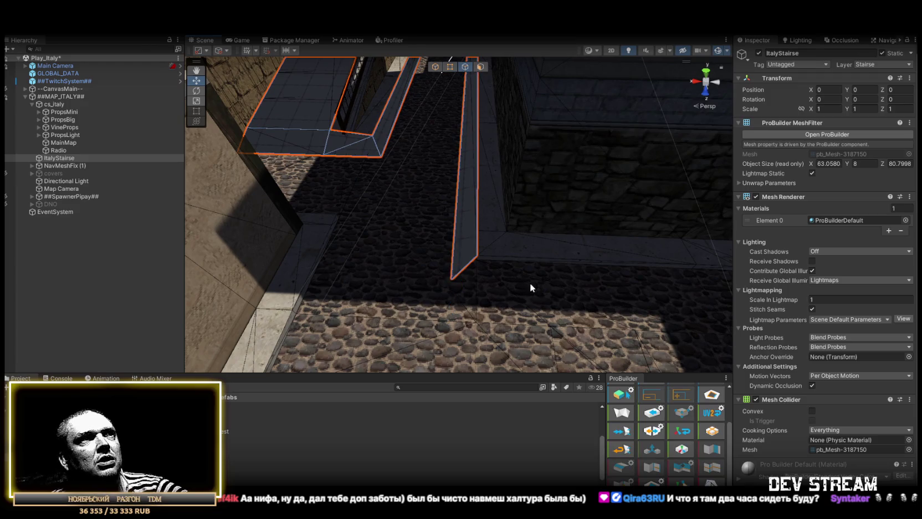
pyautogui.click(472, 269)
pyautogui.moveTo(472, 270)
pyautogui.mouseDown()
pyautogui.moveTo(539, 284)
pyautogui.moveTo(349, 230)
pyautogui.moveTo(310, 241)
pyautogui.mouseUp()
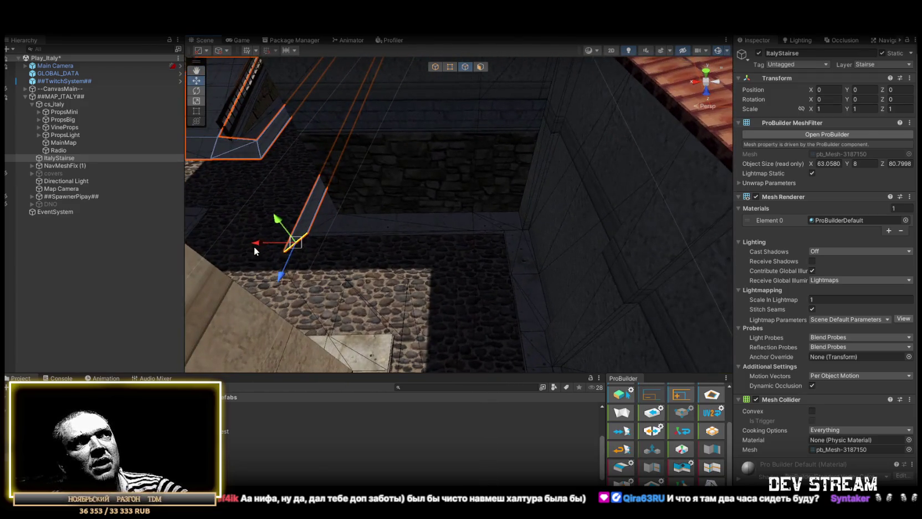
pyautogui.click(306, 234)
pyautogui.press('f')
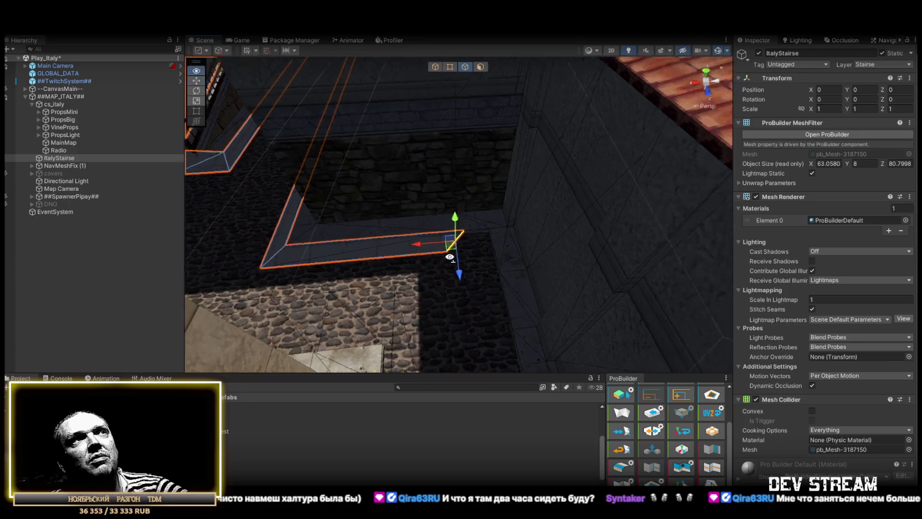
# Move the slab's end vertices further right to meet the wall corner, then select its end face.
pyautogui.click(449, 68)
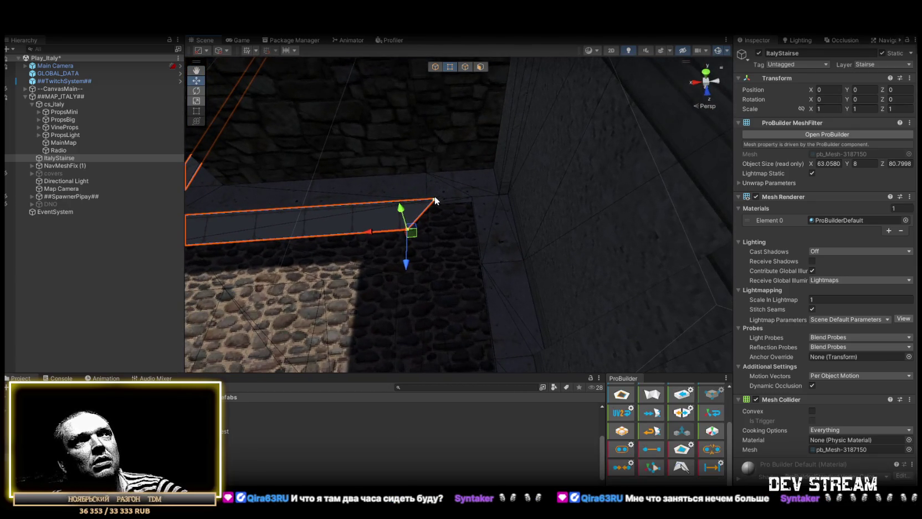
pyautogui.moveTo(402, 198); pyautogui.dragTo(439, 197)
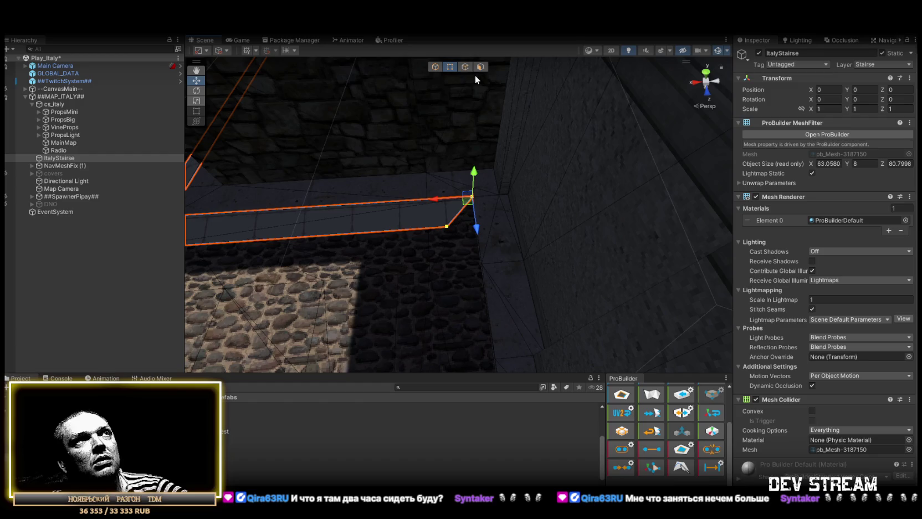
pyautogui.click(465, 66)
pyautogui.click(459, 215)
pyautogui.moveTo(446, 236); pyautogui.dragTo(675, 310)
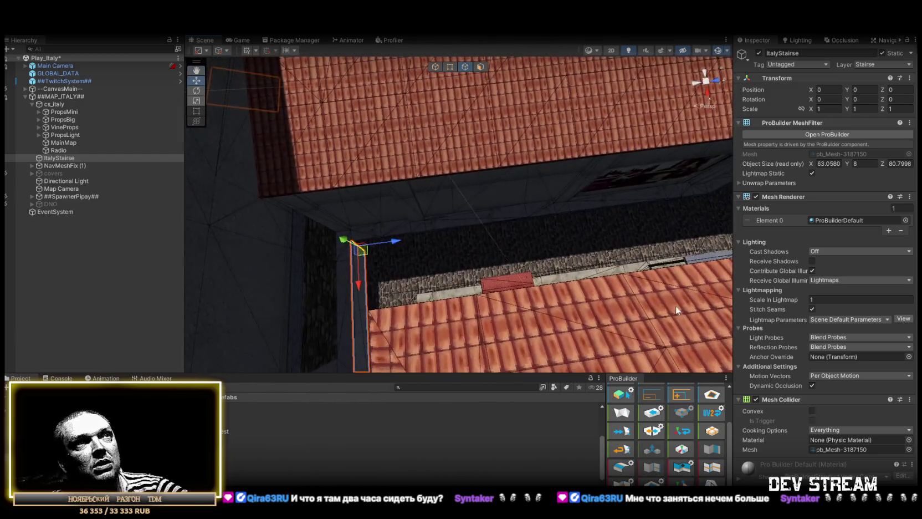
# Push the slab's end face outward and drag its corner vertices right down the corridor.
pyautogui.moveTo(602, 241)
pyautogui.mouseDown()
pyautogui.moveTo(599, 198)
pyautogui.moveTo(593, 233)
pyautogui.moveTo(564, 249)
pyautogui.mouseUp()
pyautogui.moveTo(258, 294)
pyautogui.mouseDown()
pyautogui.moveTo(553, 236)
pyautogui.moveTo(570, 159)
pyautogui.moveTo(489, 228)
pyautogui.moveTo(480, 182)
pyautogui.mouseUp()
pyautogui.click(450, 66)
pyautogui.moveTo(347, 205)
pyautogui.mouseDown()
pyautogui.moveTo(438, 210)
pyautogui.moveTo(535, 298)
pyautogui.moveTo(524, 221)
pyautogui.moveTo(556, 227)
pyautogui.moveTo(419, 179)
pyautogui.moveTo(440, 221)
pyautogui.moveTo(405, 334)
pyautogui.moveTo(329, 231)
pyautogui.moveTo(352, 246)
pyautogui.moveTo(535, 283)
pyautogui.moveTo(677, 240)
pyautogui.mouseUp()
# Orbit around the slab and select an edge of the wedge.
pyautogui.click(465, 66)
pyautogui.moveTo(554, 116)
pyautogui.mouseDown()
pyautogui.moveTo(595, 142)
pyautogui.moveTo(581, 188)
pyautogui.moveTo(576, 182)
pyautogui.moveTo(614, 176)
pyautogui.moveTo(491, 170)
pyautogui.moveTo(488, 210)
pyautogui.moveTo(323, 118)
pyautogui.moveTo(282, 185)
pyautogui.moveTo(251, 140)
pyautogui.moveTo(306, 133)
pyautogui.moveTo(337, 113)
pyautogui.moveTo(489, 165)
pyautogui.moveTo(282, 148)
pyautogui.moveTo(539, 144)
pyautogui.moveTo(556, 153)
pyautogui.moveTo(539, 308)
pyautogui.moveTo(478, 202)
pyautogui.moveTo(528, 173)
pyautogui.moveTo(524, 166)
pyautogui.moveTo(495, 226)
pyautogui.moveTo(509, 176)
pyautogui.moveTo(424, 120)
pyautogui.moveTo(386, 114)
pyautogui.moveTo(359, 123)
pyautogui.moveTo(391, 205)
pyautogui.moveTo(419, 179)
pyautogui.moveTo(410, 150)
pyautogui.moveTo(423, 148)
pyautogui.moveTo(382, 132)
pyautogui.moveTo(447, 174)
pyautogui.mouseUp()
pyautogui.click(464, 67)
pyautogui.click(475, 176)
# Delete the wedge's top face so only the two side strips remain.
pyautogui.press('h')
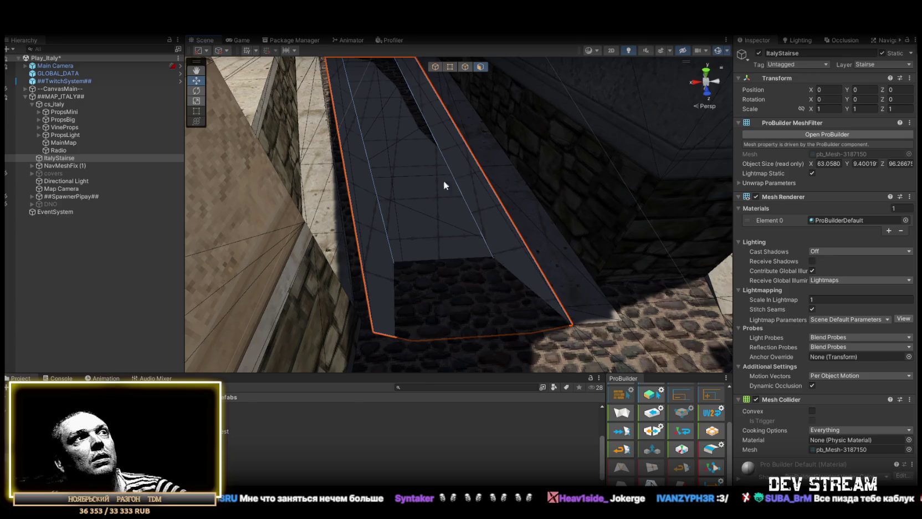
pyautogui.click(415, 196)
pyautogui.press('Delete')
pyautogui.moveTo(417, 178)
pyautogui.mouseDown()
pyautogui.moveTo(438, 191)
pyautogui.moveTo(429, 187)
pyautogui.moveTo(450, 328)
pyautogui.mouseUp()
# Move the strip's lower-left corner vertex up-left so it fits against the wall.
pyautogui.click(447, 335)
pyautogui.click(379, 308)
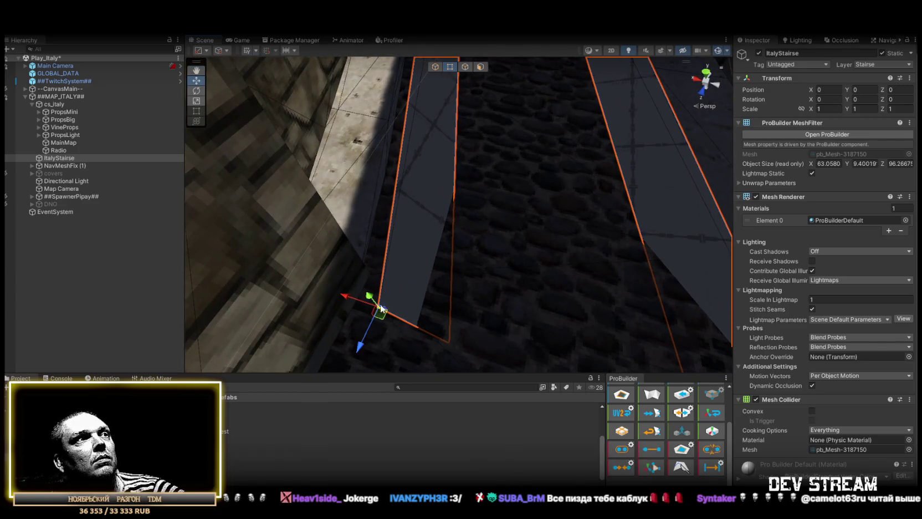
pyautogui.moveTo(378, 306)
pyautogui.mouseDown()
pyautogui.moveTo(367, 270)
pyautogui.moveTo(461, 282)
pyautogui.moveTo(417, 227)
pyautogui.moveTo(418, 193)
pyautogui.moveTo(421, 213)
pyautogui.moveTo(294, 216)
pyautogui.moveTo(370, 227)
pyautogui.moveTo(644, 155)
pyautogui.moveTo(617, 183)
pyautogui.moveTo(389, 202)
pyautogui.moveTo(435, 168)
pyautogui.moveTo(397, 240)
pyautogui.mouseUp()
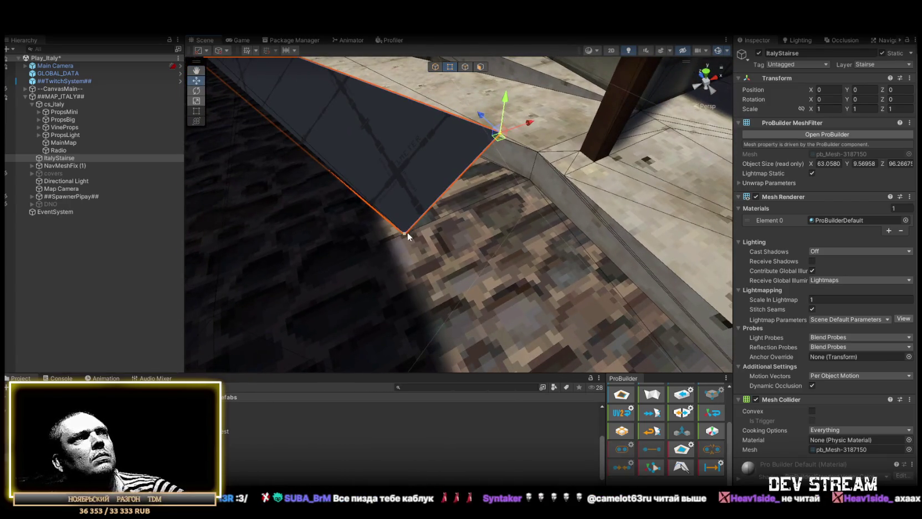
pyautogui.click(498, 134)
pyautogui.moveTo(501, 136)
pyautogui.mouseDown()
pyautogui.moveTo(377, 132)
pyautogui.moveTo(379, 125)
pyautogui.mouseUp()
# Frame the strip's bottom vertex and nudge it slightly upward.
pyautogui.click(361, 100)
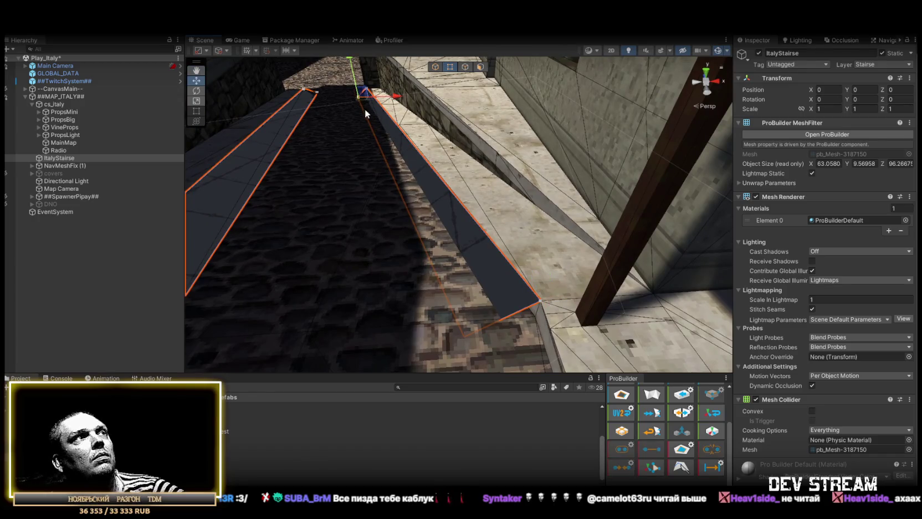
pyautogui.click(464, 336)
pyautogui.press('f')
pyautogui.moveTo(454, 304)
pyautogui.mouseDown()
pyautogui.moveTo(499, 295)
pyautogui.moveTo(438, 243)
pyautogui.moveTo(461, 211)
pyautogui.moveTo(504, 195)
pyautogui.moveTo(611, 218)
pyautogui.moveTo(530, 241)
pyautogui.moveTo(560, 241)
pyautogui.moveTo(622, 198)
pyautogui.moveTo(618, 175)
pyautogui.moveTo(648, 181)
pyautogui.moveTo(610, 183)
pyautogui.mouseUp()
pyautogui.click(466, 67)
pyautogui.moveTo(554, 166)
pyautogui.mouseDown()
pyautogui.moveTo(574, 200)
pyautogui.moveTo(513, 251)
pyautogui.moveTo(350, 238)
pyautogui.moveTo(405, 181)
pyautogui.moveTo(319, 176)
pyautogui.moveTo(332, 183)
pyautogui.mouseUp()
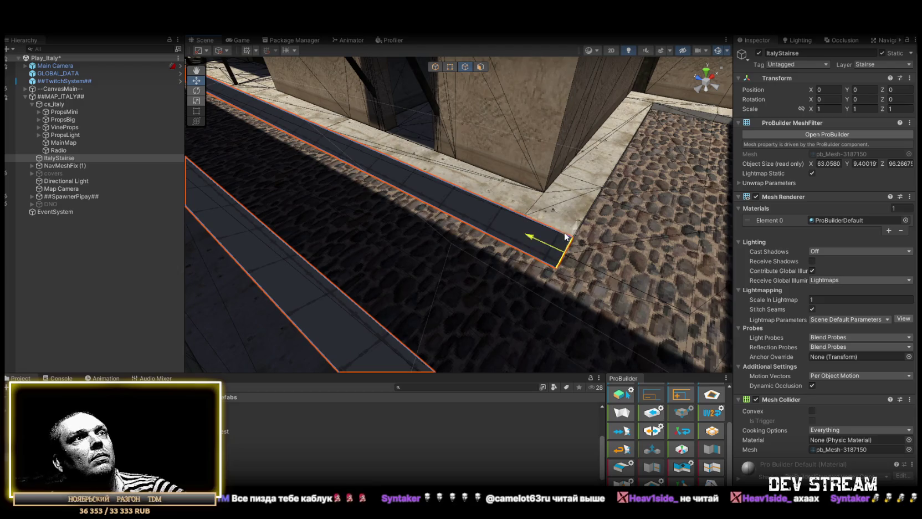
pyautogui.moveTo(513, 231); pyautogui.dragTo(701, 243)
pyautogui.click(449, 68)
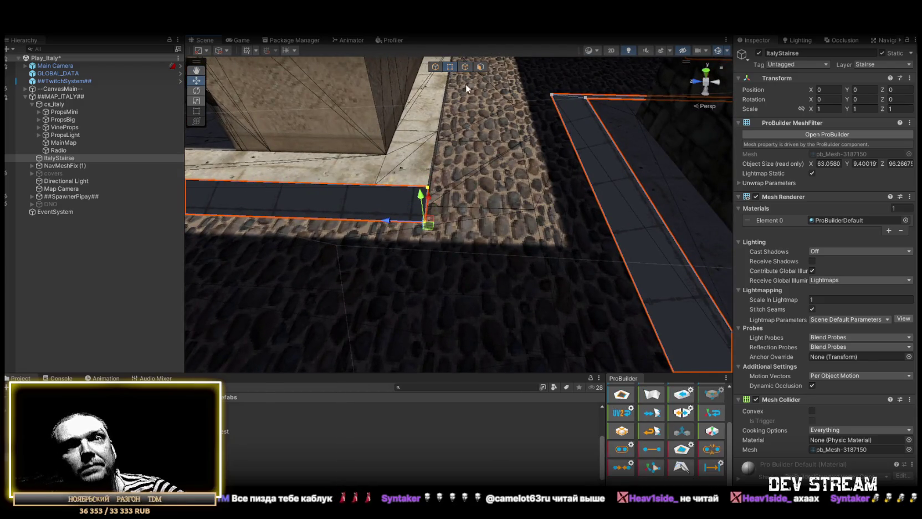